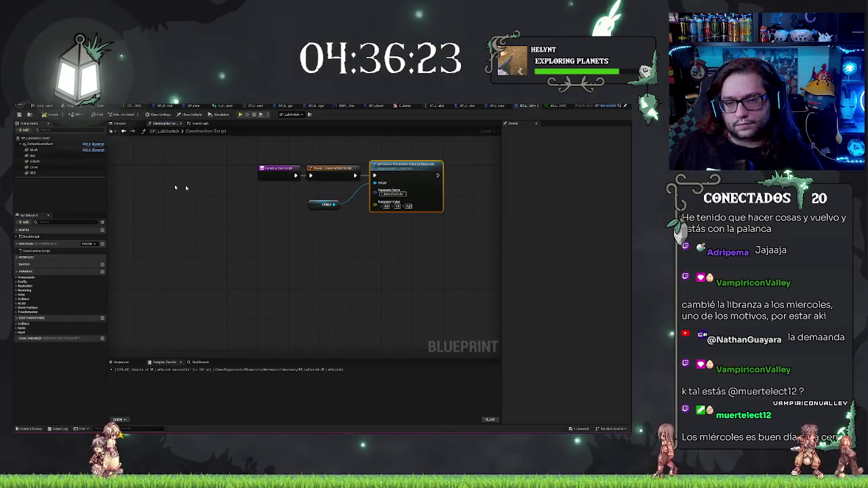
# - Look over the Viewport, Event Graph and Construction Script, then open the green material instance
pyautogui.click(119, 125)
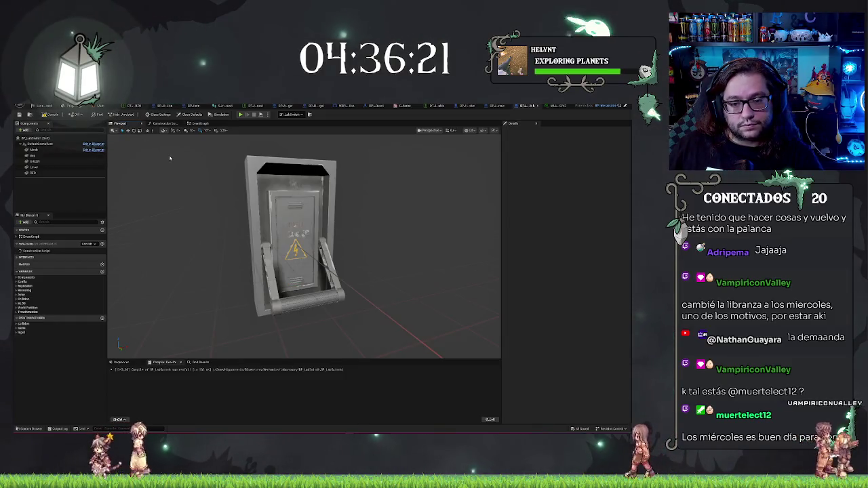
pyautogui.click(200, 124)
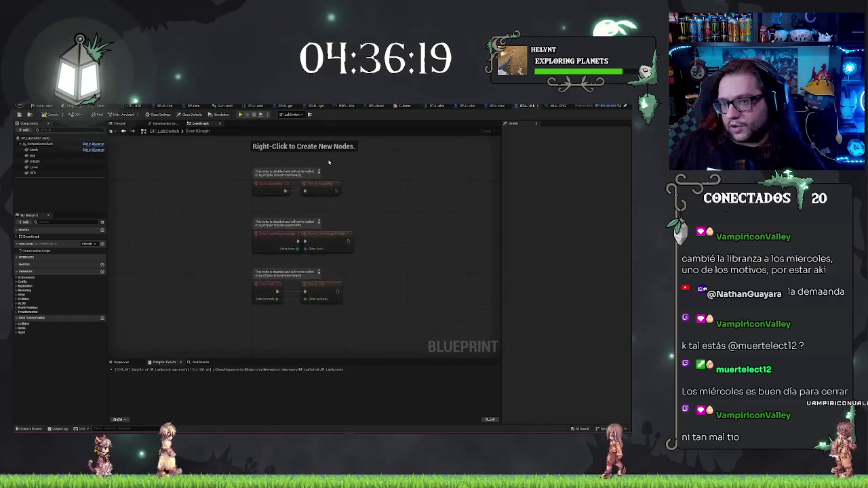
pyautogui.click(165, 123)
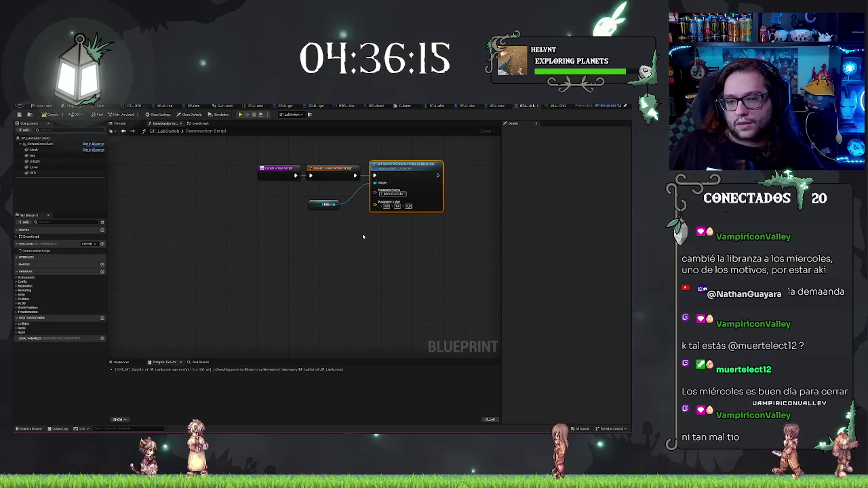
pyautogui.moveTo(312, 203); pyautogui.dragTo(332, 231)
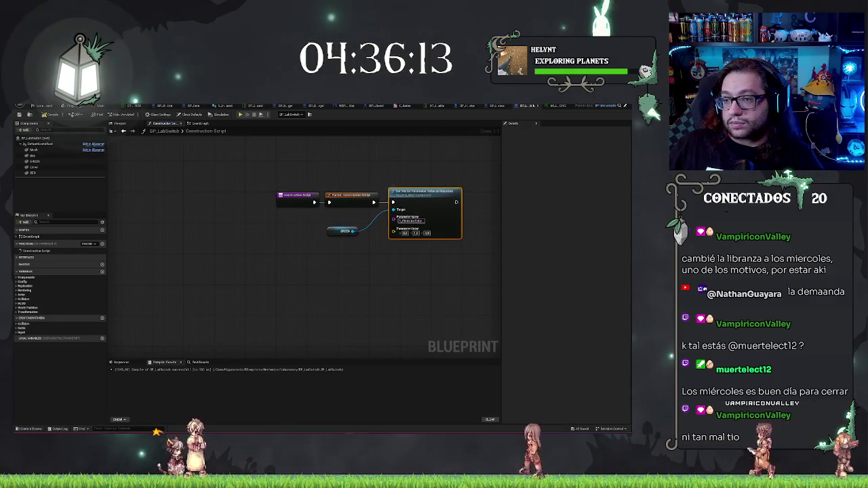
pyautogui.click(610, 105)
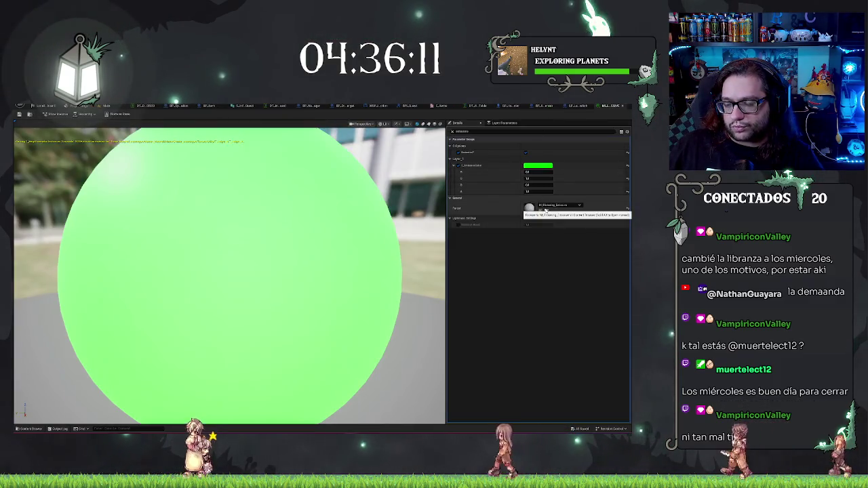
# - Find M_Flickering_Emissive in the Content Browser, open it and show its Parameters list
pyautogui.click(546, 211)
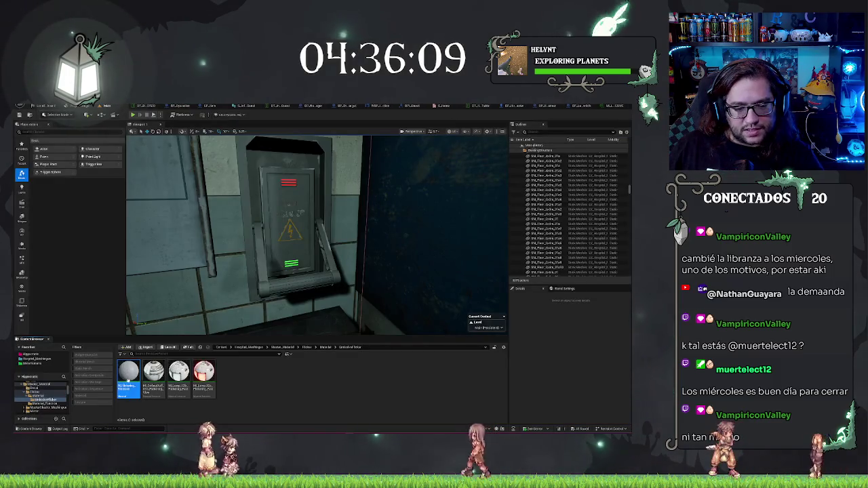
pyautogui.doubleClick(129, 373)
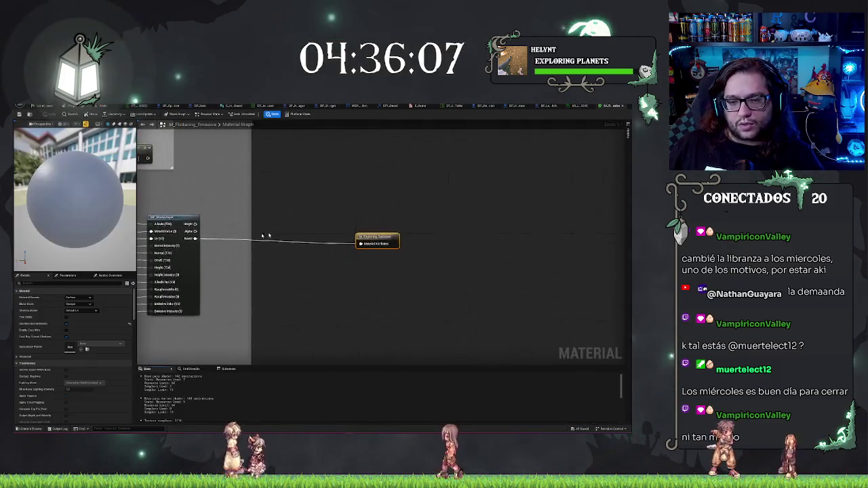
pyautogui.click(67, 275)
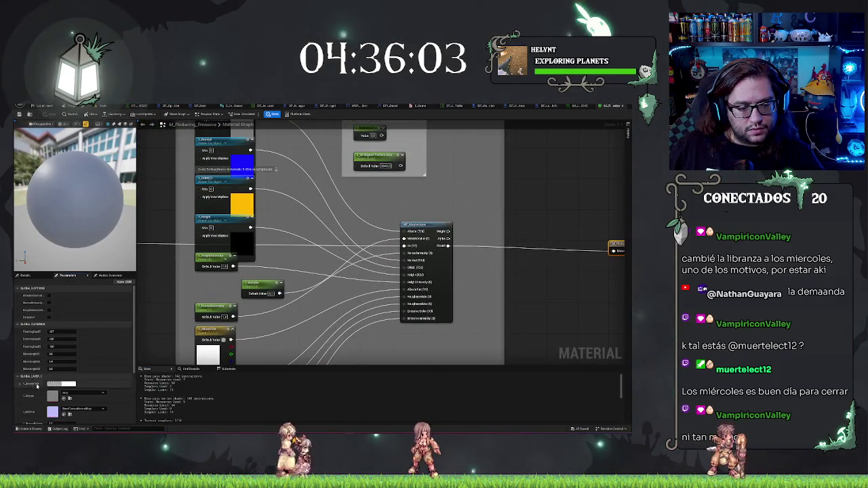
# - Pan through the material graph and inspect the bottom parameter node's properties
pyautogui.moveTo(311, 325); pyautogui.dragTo(448, 302)
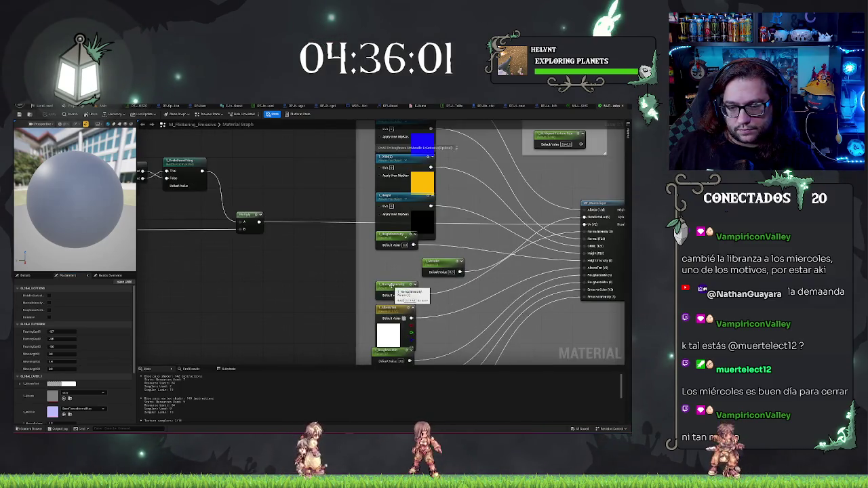
pyautogui.moveTo(235, 263)
pyautogui.mouseDown()
pyautogui.moveTo(291, 319)
pyautogui.moveTo(362, 304)
pyautogui.mouseUp()
pyautogui.moveTo(347, 338)
pyautogui.mouseDown()
pyautogui.moveTo(326, 310)
pyautogui.moveTo(328, 215)
pyautogui.mouseUp()
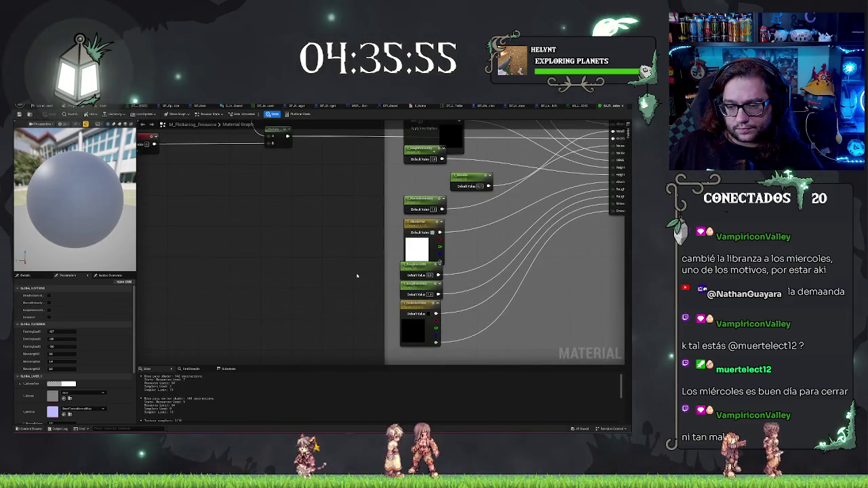
pyautogui.moveTo(357, 275)
pyautogui.mouseDown()
pyautogui.moveTo(292, 273)
pyautogui.moveTo(281, 223)
pyautogui.moveTo(283, 255)
pyautogui.mouseUp()
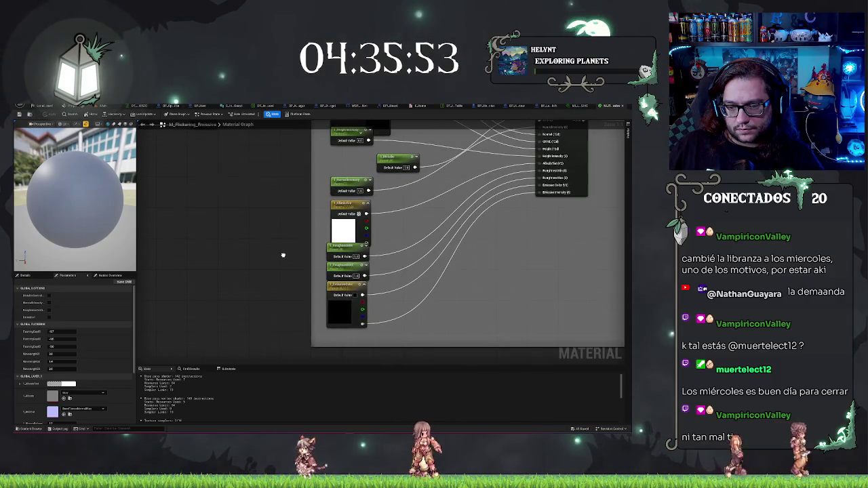
pyautogui.click(330, 291)
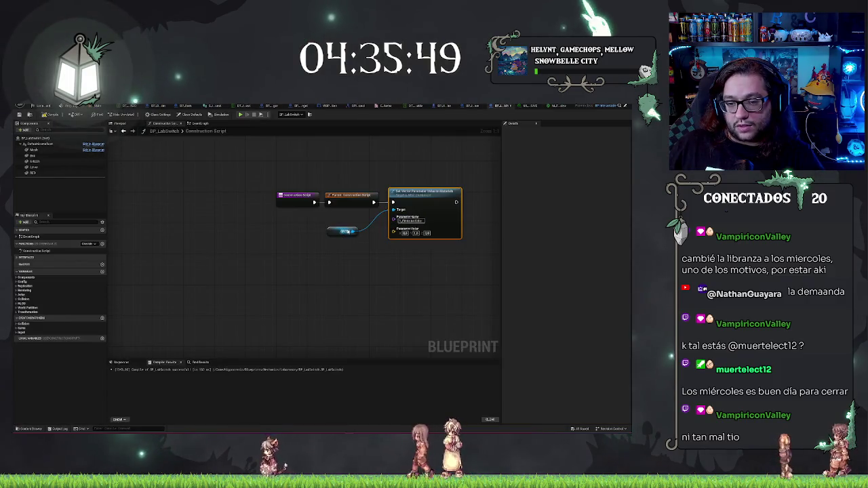
pyautogui.moveTo(350, 231); pyautogui.dragTo(358, 261)
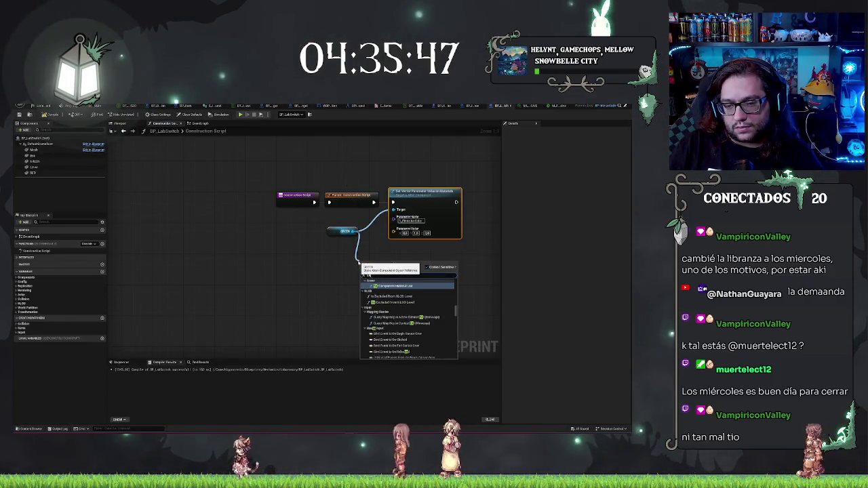
pyautogui.write('param')
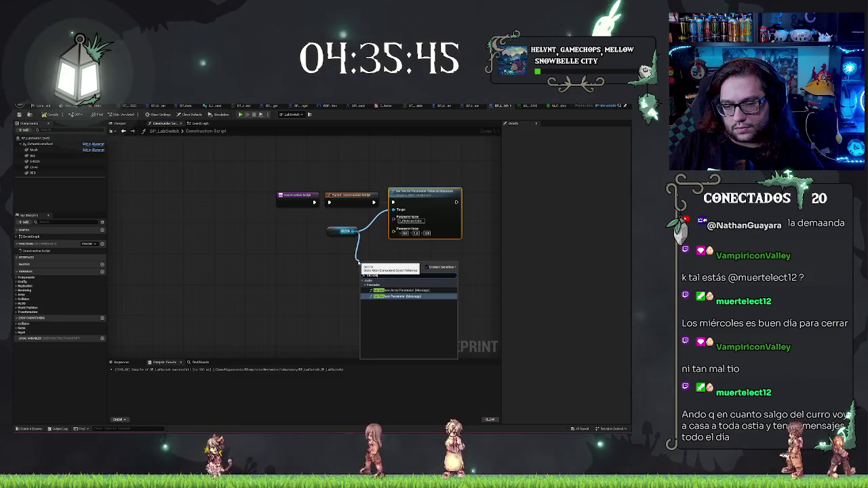
pyautogui.press('Return')
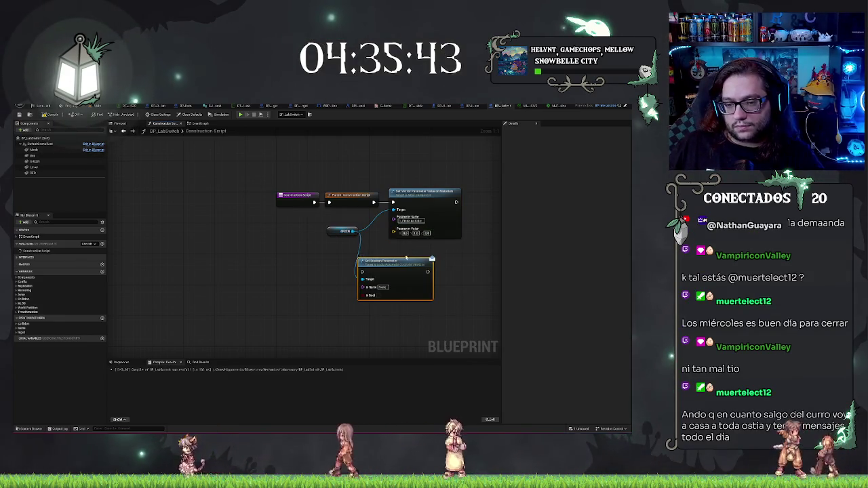
pyautogui.moveTo(406, 258); pyautogui.dragTo(433, 246)
pyautogui.moveTo(373, 202); pyautogui.dragTo(390, 262)
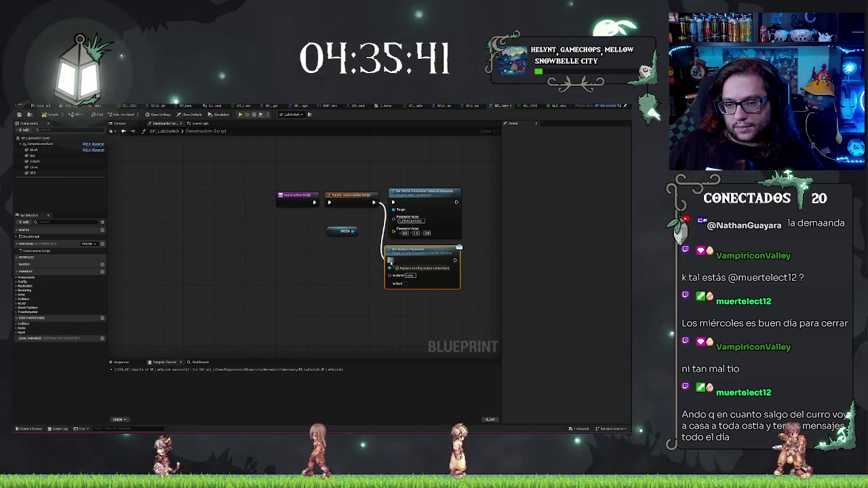
pyautogui.click(440, 215)
pyautogui.press('Delete')
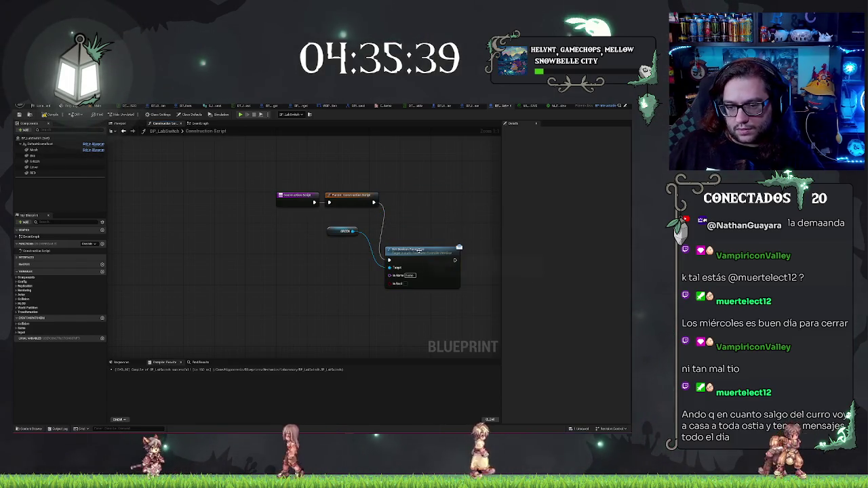
pyautogui.hotkey('ctrl', 'z')
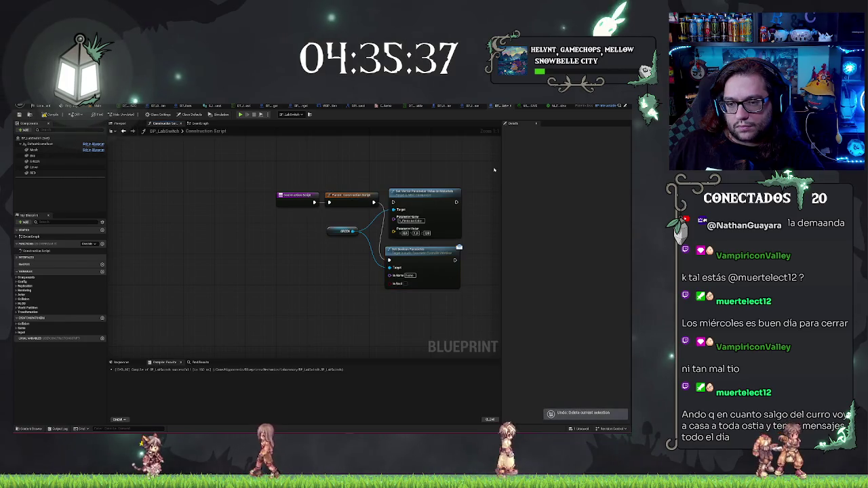
pyautogui.click(435, 278)
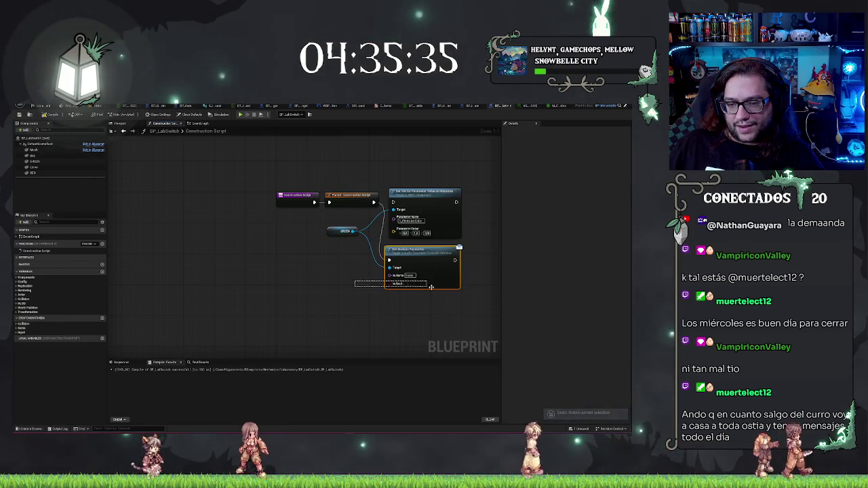
pyautogui.press('Delete')
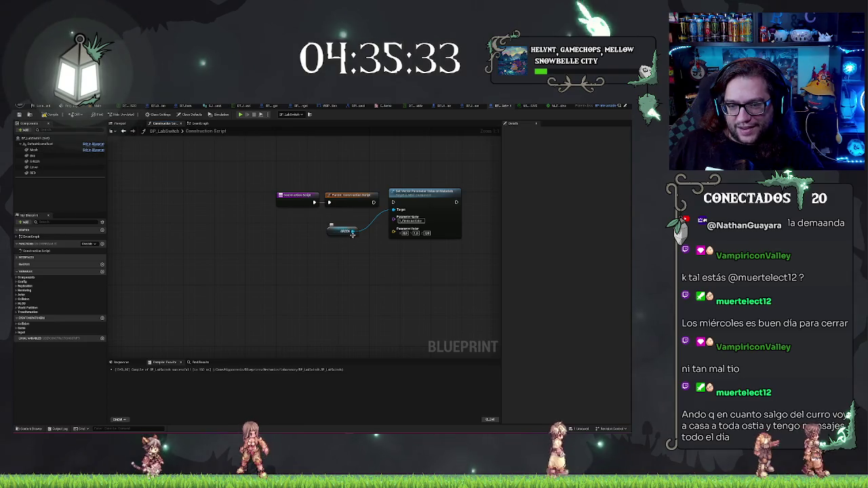
pyautogui.moveTo(352, 234)
pyautogui.mouseDown()
pyautogui.moveTo(369, 273)
pyautogui.moveTo(391, 270)
pyautogui.mouseUp()
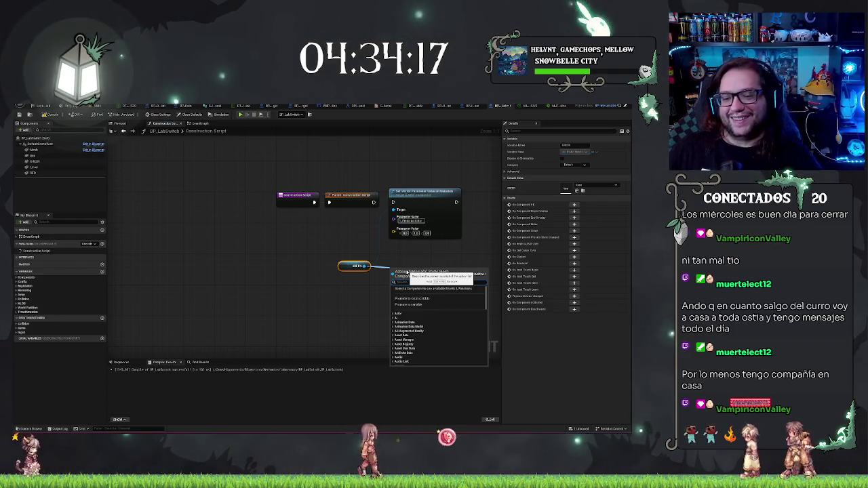
# - Wire the mesh component into Set Vector Parameter's Target pin and compile BP_LabSwitch
pyautogui.click(300, 290)
pyautogui.moveTo(366, 266); pyautogui.dragTo(392, 202)
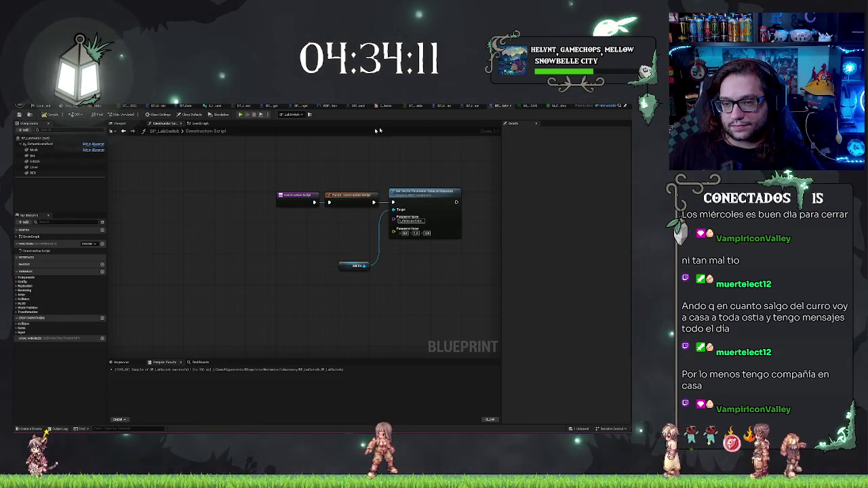
pyautogui.click(47, 114)
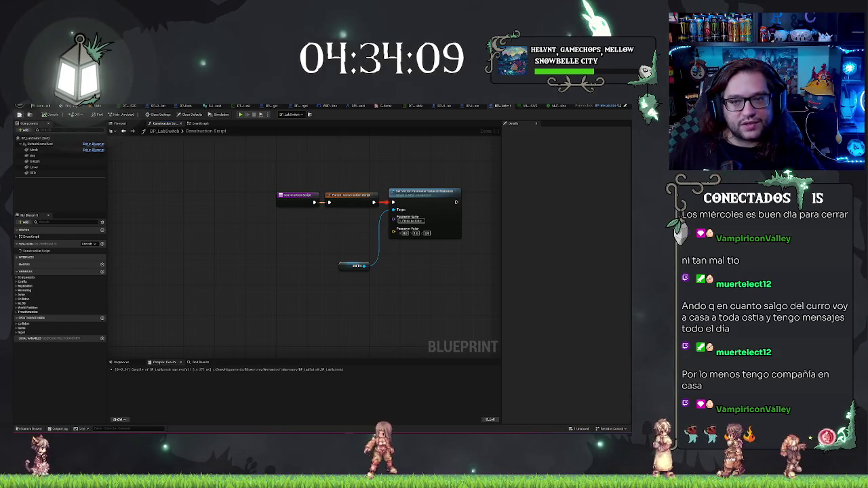
# - Check the compiled result across the Event Graph, Viewport and Construction Script tabs
pyautogui.click(193, 124)
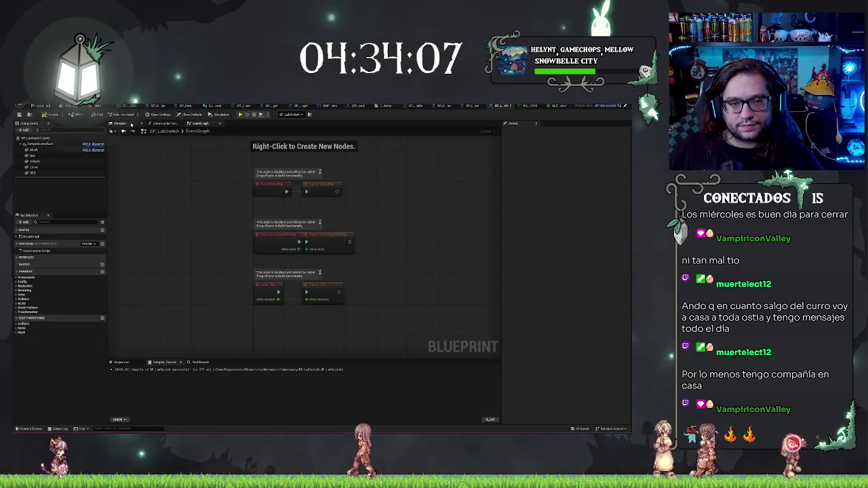
pyautogui.click(127, 124)
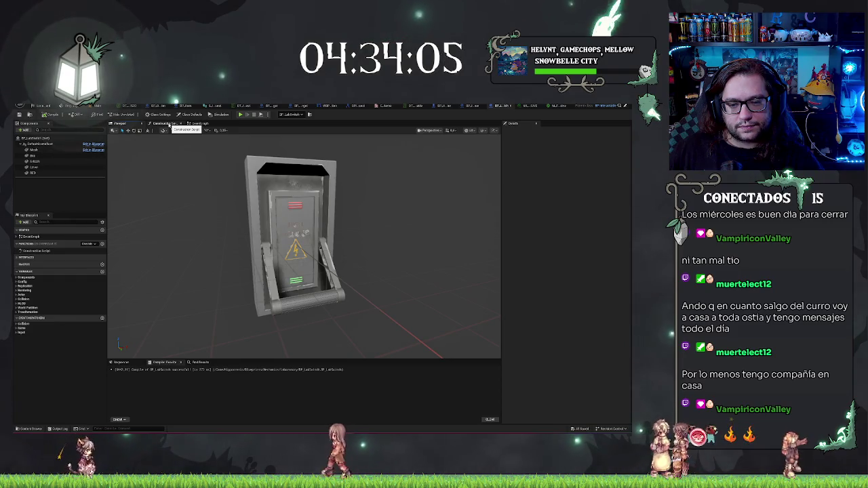
pyautogui.click(168, 126)
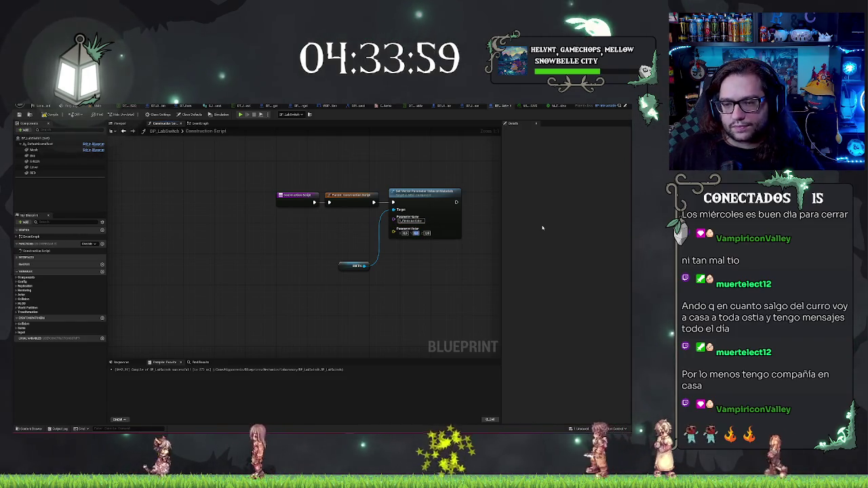
pyautogui.click(198, 123)
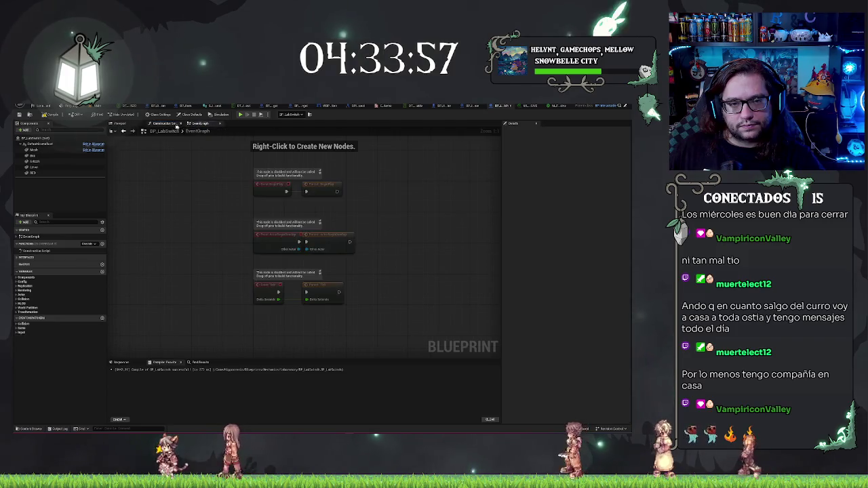
pyautogui.click(164, 123)
pyautogui.click(139, 124)
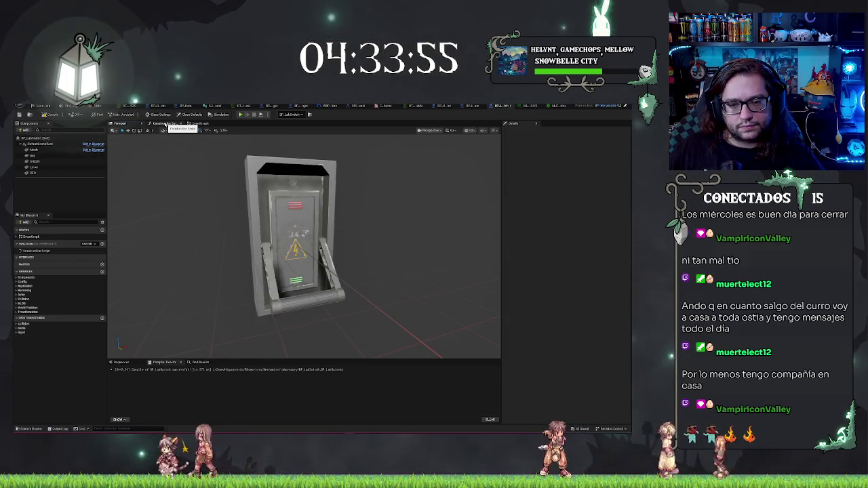
pyautogui.click(165, 125)
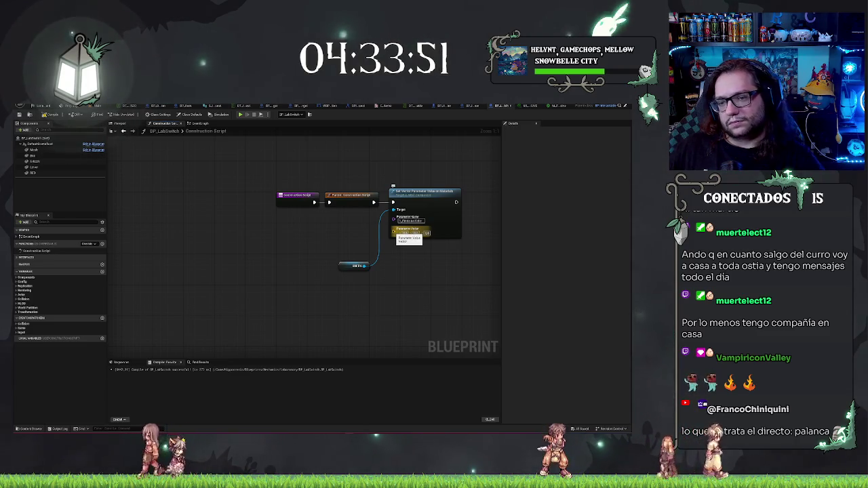
# - Add a Set Color Parameter Value on Materials node, paste its parameter name and wire it in
pyautogui.moveTo(366, 266); pyautogui.dragTo(390, 272)
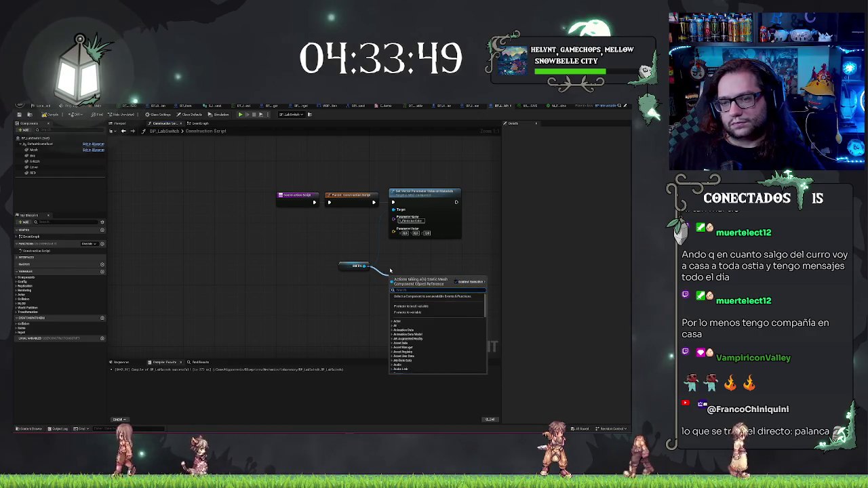
pyautogui.write('set ve')
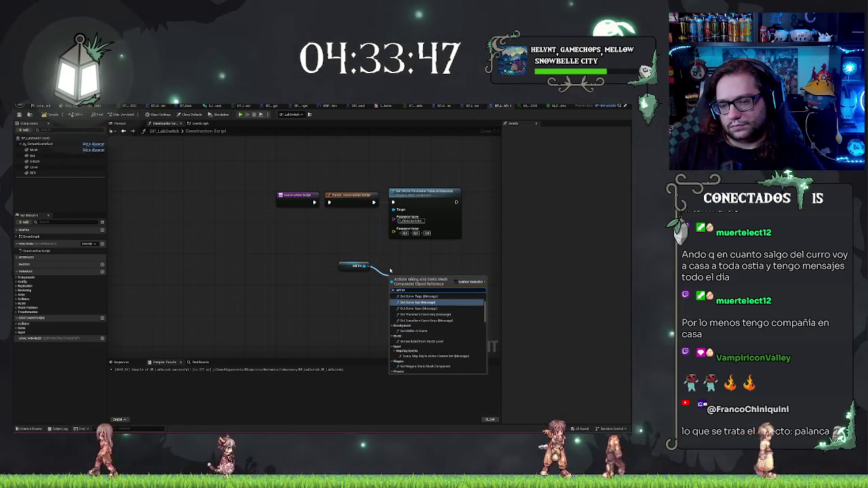
pyautogui.write('c')
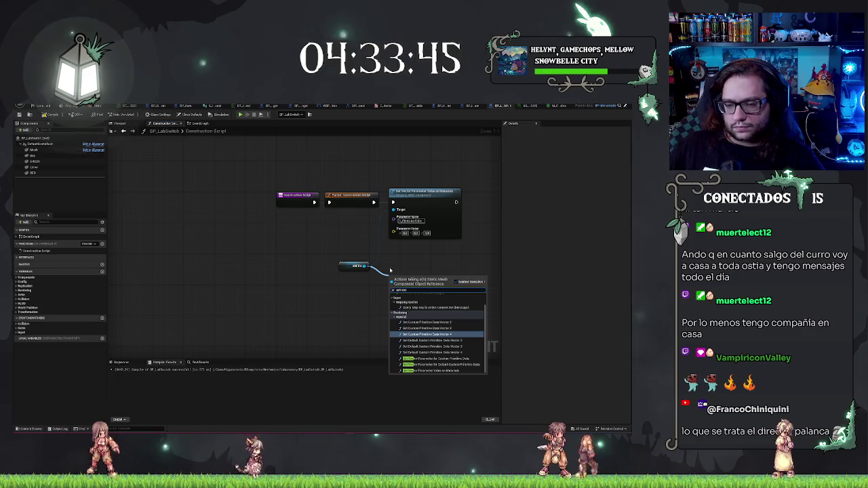
pyautogui.press('BackSpace')
pyautogui.press('BackSpace')
pyautogui.press('BackSpace')
pyautogui.write('color')
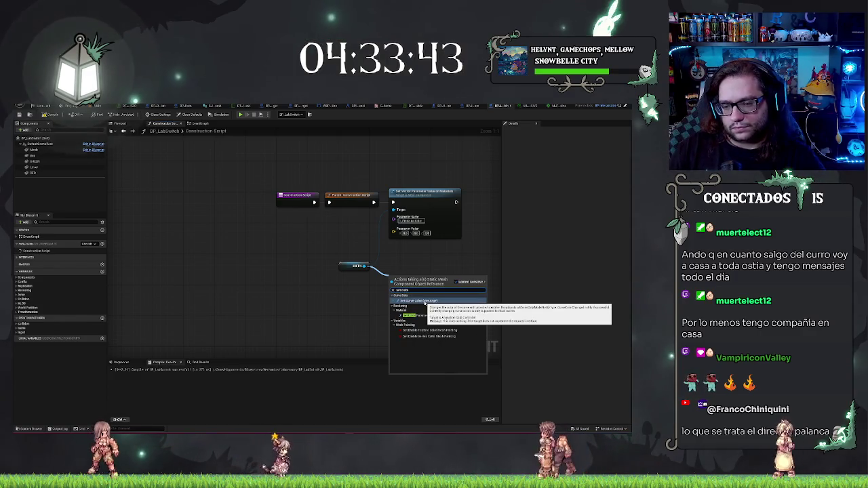
pyautogui.click(434, 315)
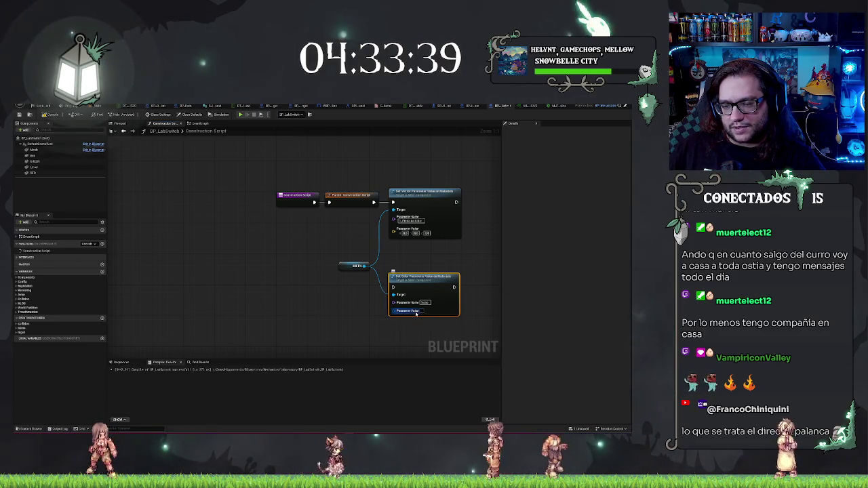
pyautogui.click(421, 312)
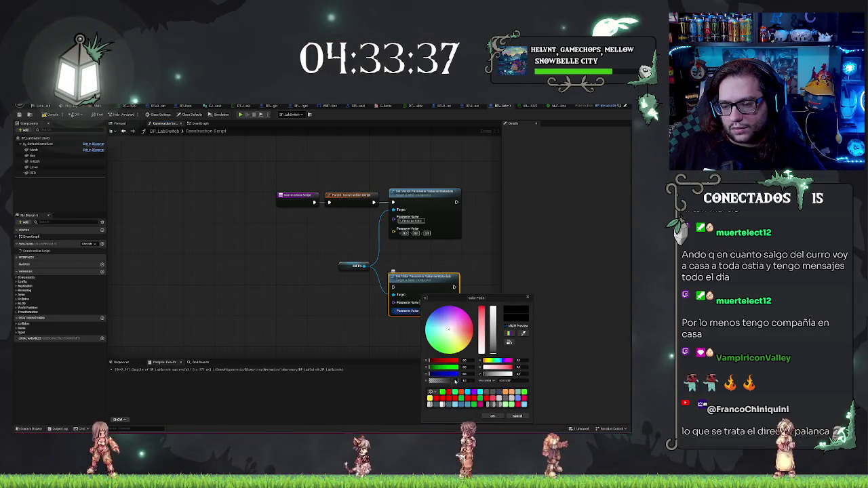
pyautogui.click(416, 387)
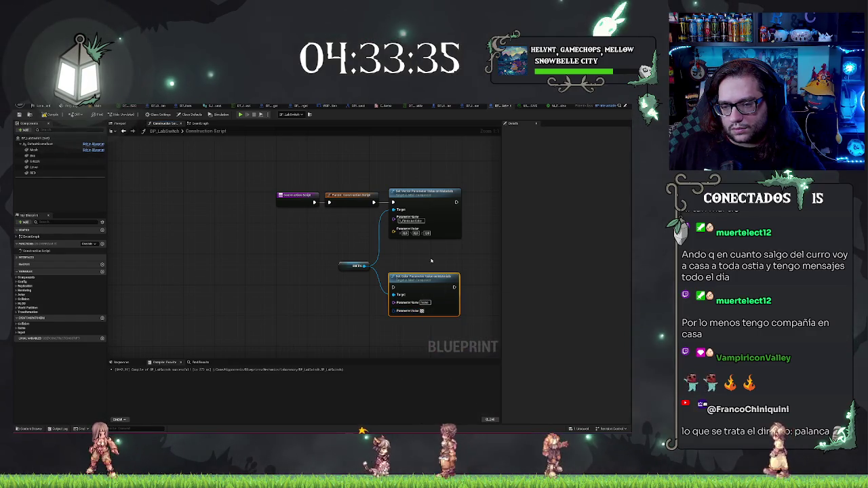
pyautogui.click(425, 303)
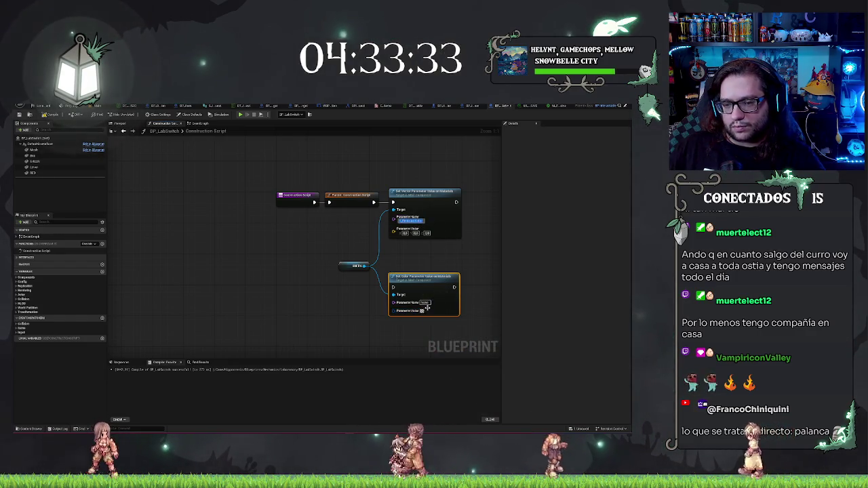
pyautogui.hotkey('ctrl', 'v')
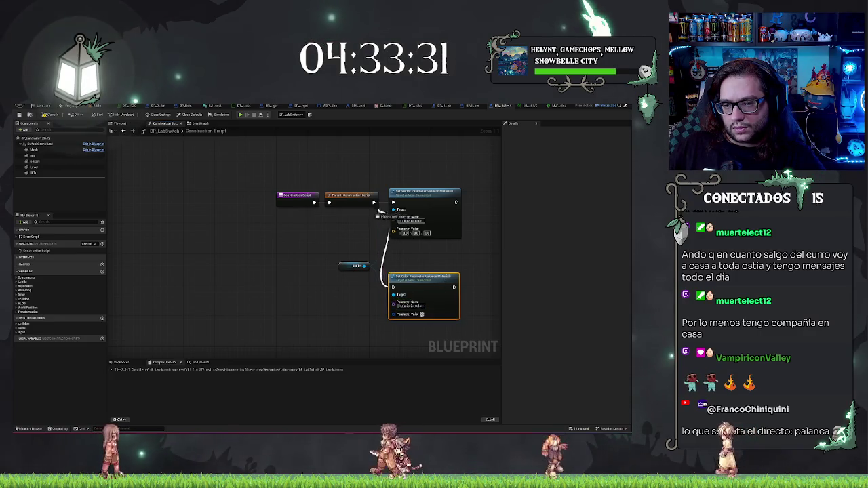
pyautogui.moveTo(379, 212); pyautogui.dragTo(364, 265)
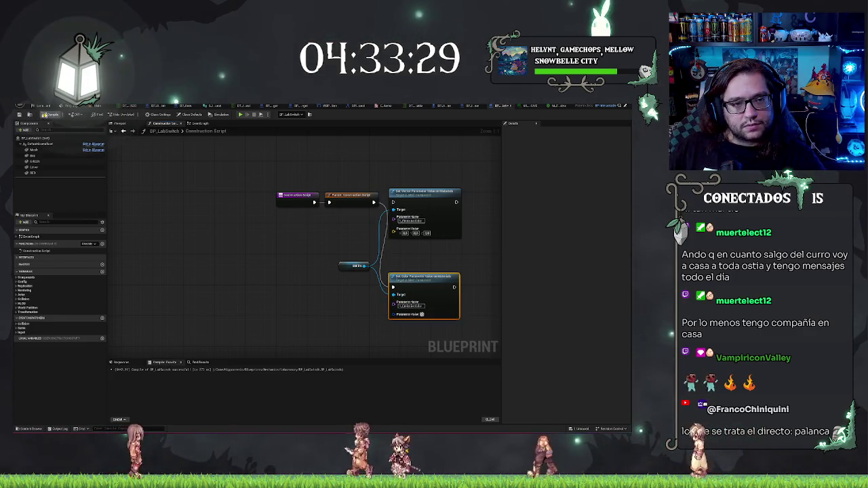
# - Align the colour node with the parent call and move the component getter beside it
pyautogui.click(118, 123)
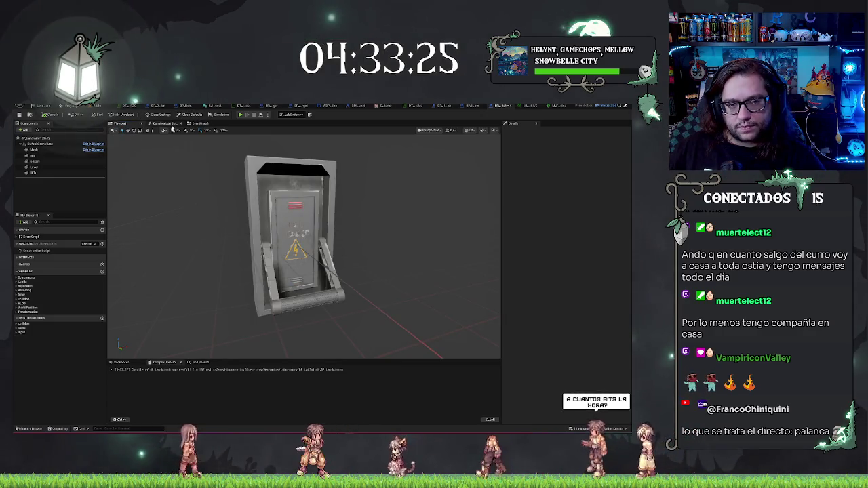
pyautogui.click(169, 124)
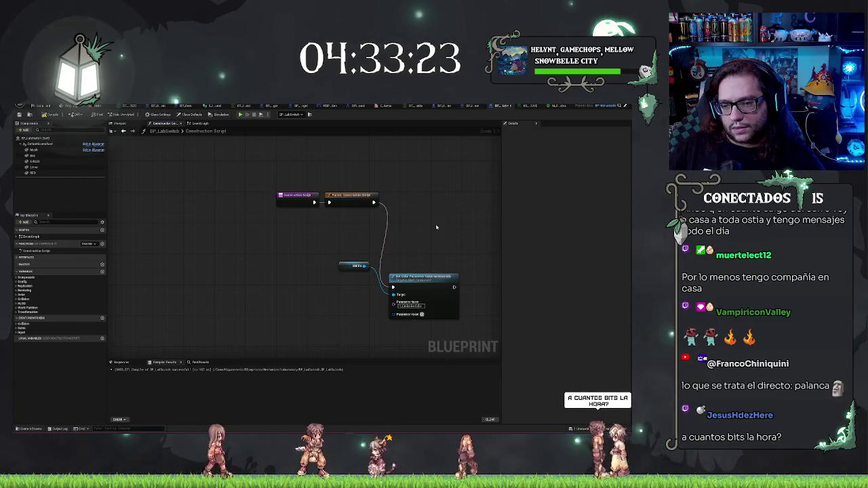
pyautogui.click(435, 276)
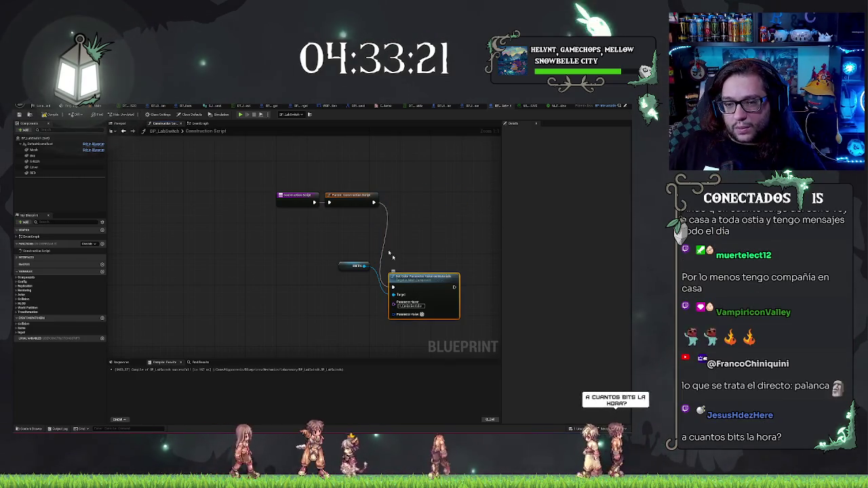
pyautogui.press('q')
pyautogui.click(344, 265)
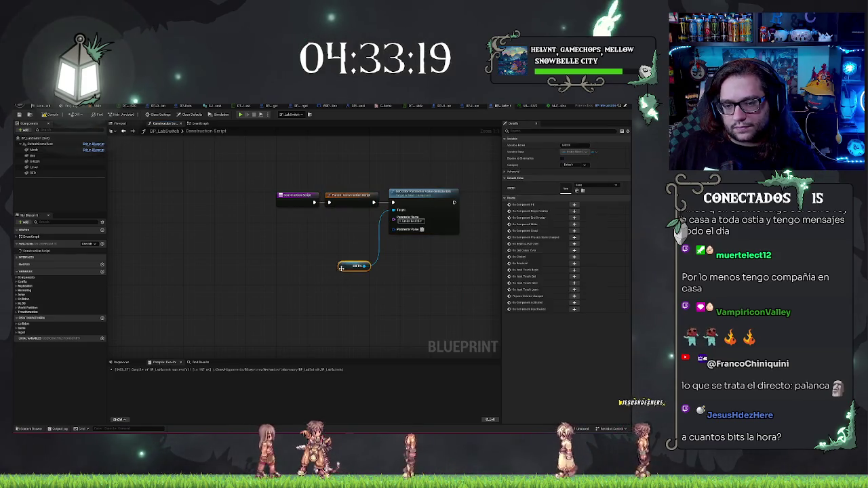
pyautogui.moveTo(344, 265); pyautogui.dragTo(352, 219)
pyautogui.click(284, 176)
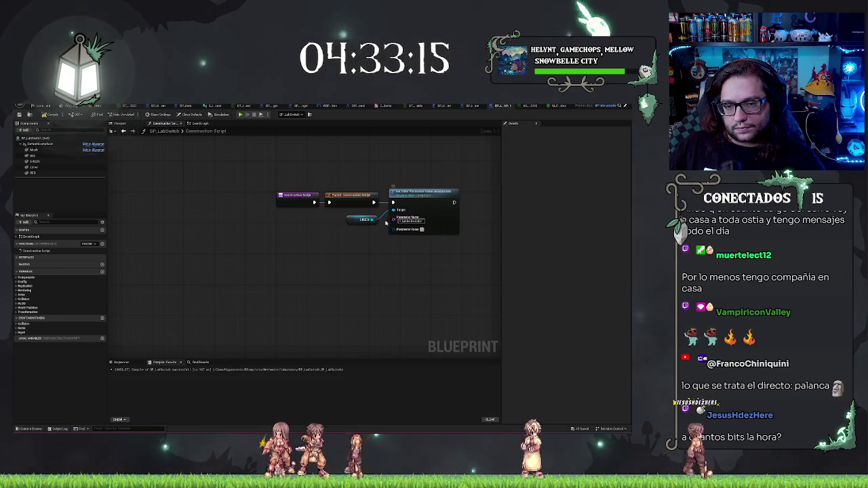
# - Replace the wrong getter with a RED component reference and compile the blueprint
pyautogui.click(363, 220)
pyautogui.press('Delete')
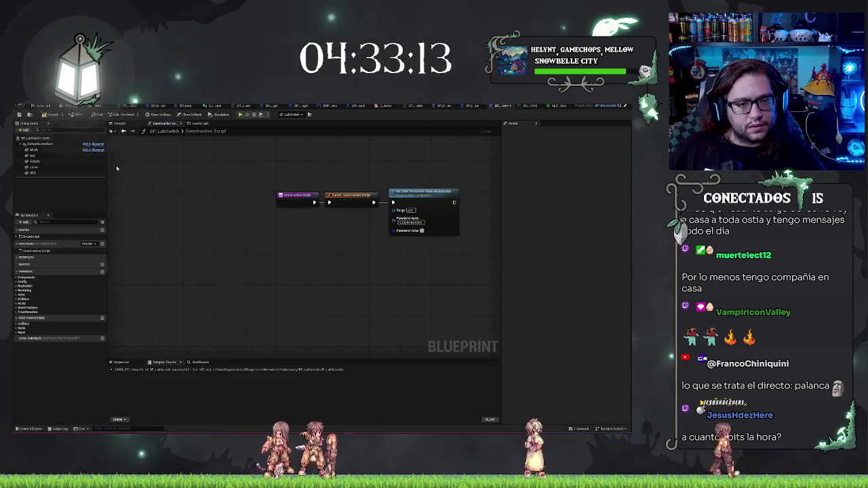
pyautogui.click(30, 173)
pyautogui.moveTo(30, 173)
pyautogui.mouseDown()
pyautogui.moveTo(358, 219)
pyautogui.moveTo(392, 211)
pyautogui.mouseUp()
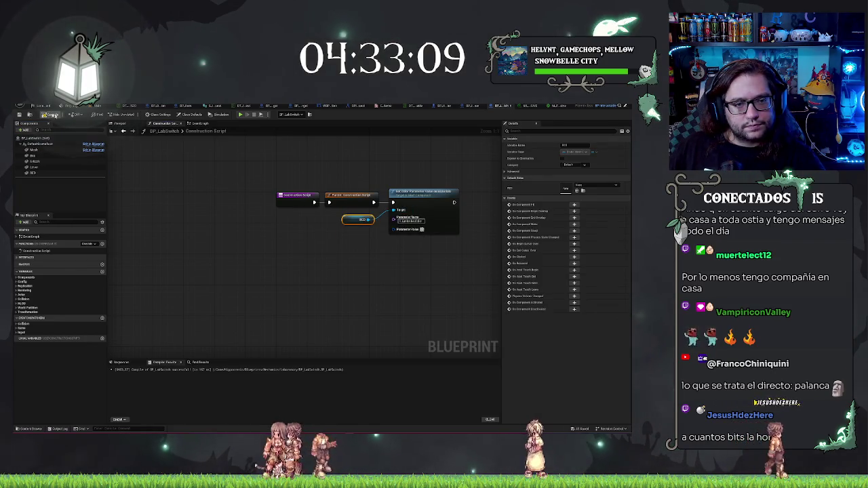
pyautogui.click(53, 116)
pyautogui.click(121, 125)
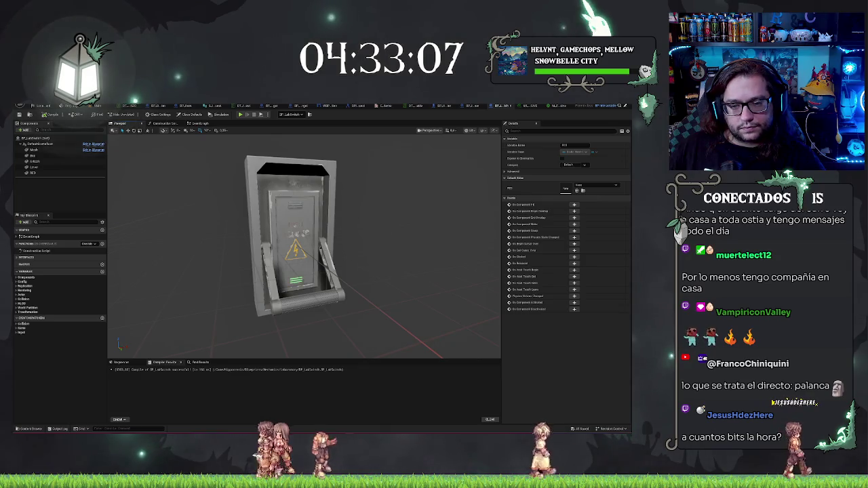
# - Leave the blueprint preview and fly the level camera to the switch box by the INFORMATION board
pyautogui.moveTo(364, 206)
pyautogui.mouseDown()
pyautogui.moveTo(380, 204)
pyautogui.moveTo(360, 207)
pyautogui.moveTo(362, 217)
pyautogui.mouseUp()
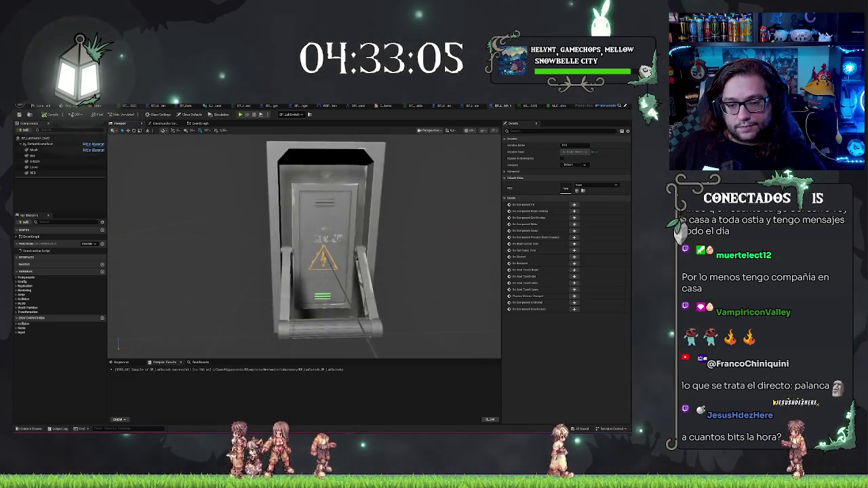
pyautogui.scroll(2, 332, 246)
pyautogui.click(71, 106)
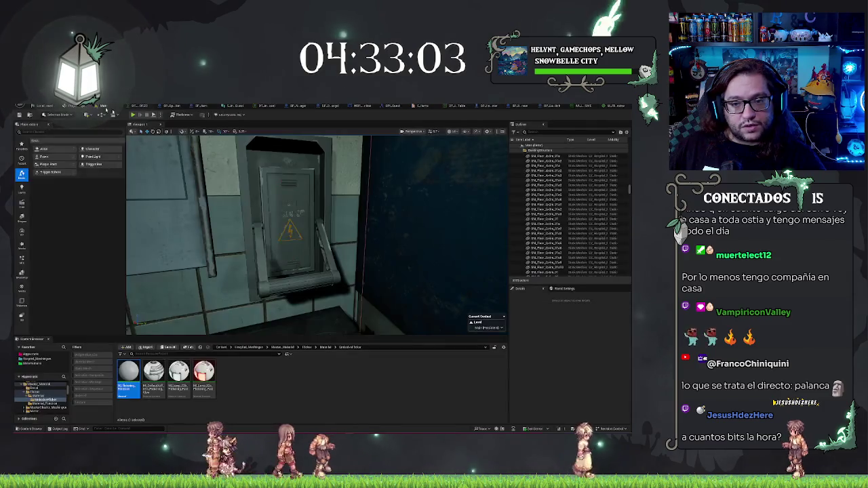
pyautogui.press('s')
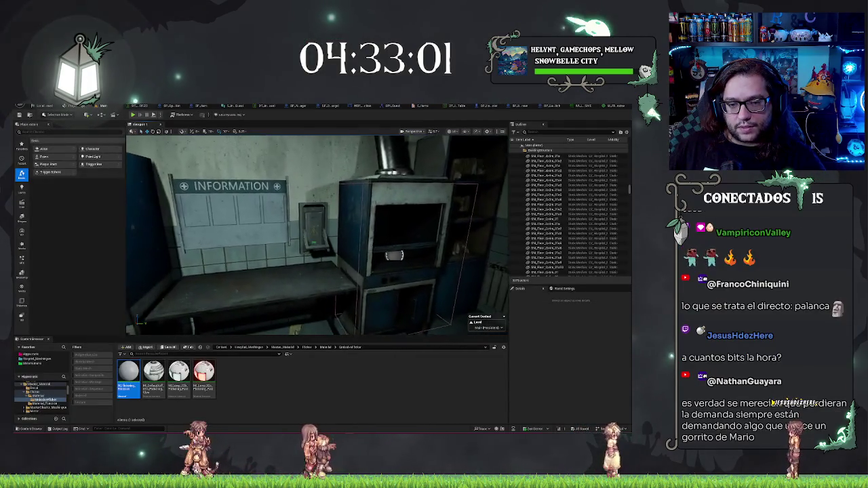
pyautogui.press('f')
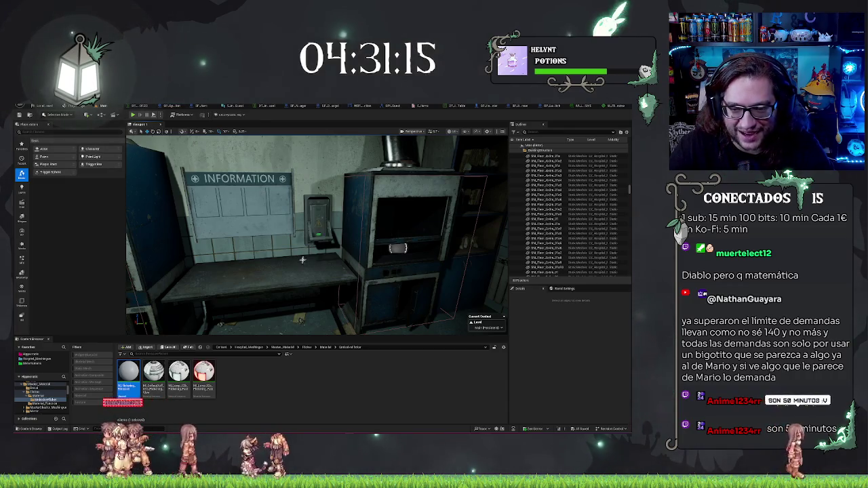
pyautogui.moveTo(303, 260)
pyautogui.mouseDown()
pyautogui.moveTo(291, 278)
pyautogui.moveTo(324, 268)
pyautogui.moveTo(313, 259)
pyautogui.moveTo(302, 262)
pyautogui.moveTo(310, 276)
pyautogui.moveTo(294, 274)
pyautogui.mouseUp()
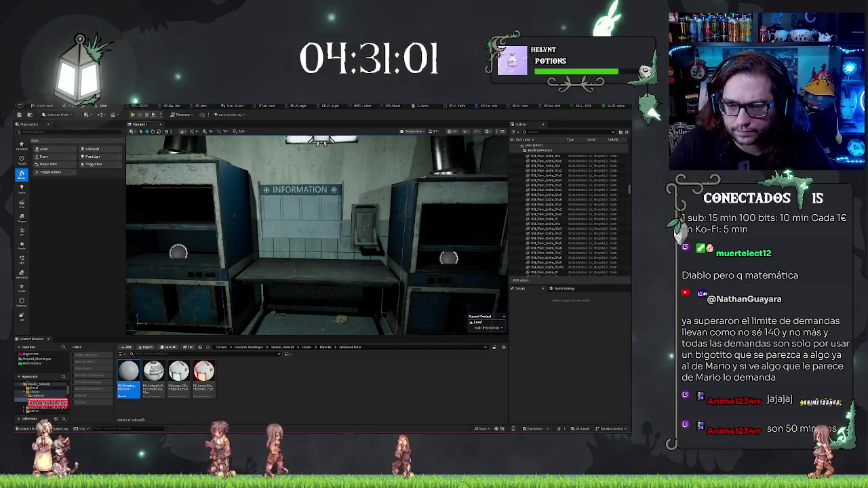
pyautogui.moveTo(298, 274); pyautogui.dragTo(345, 254)
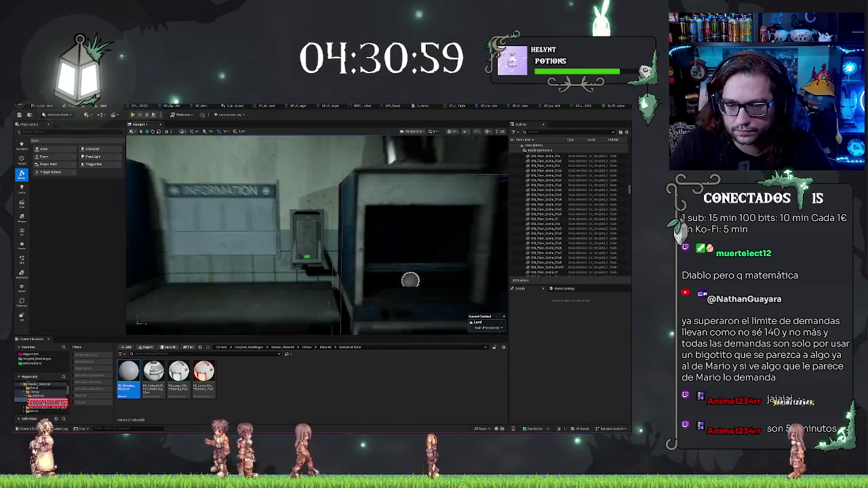
pyautogui.moveTo(410, 280)
pyautogui.mouseDown()
pyautogui.moveTo(500, 272)
pyautogui.moveTo(330, 223)
pyautogui.moveTo(486, 289)
pyautogui.moveTo(418, 283)
pyautogui.mouseUp()
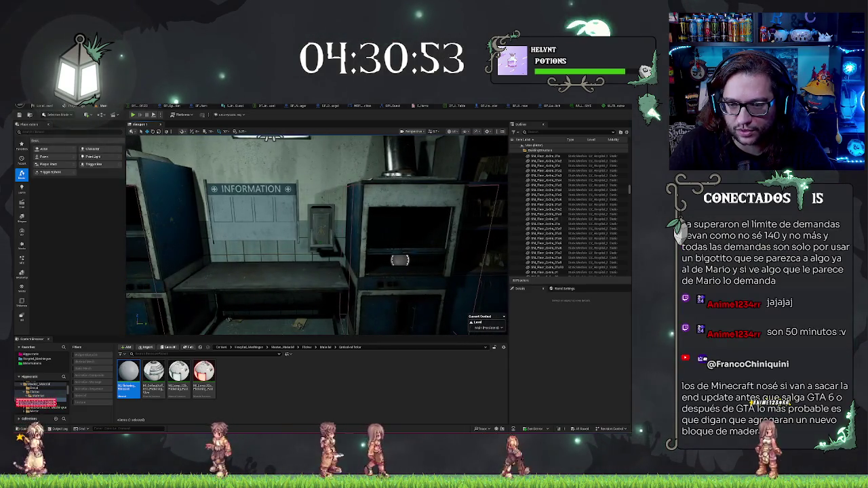
# - Undo an accidental fume cupboard nudge, then rotate the BP_LabDrop2 object
pyautogui.click(366, 239)
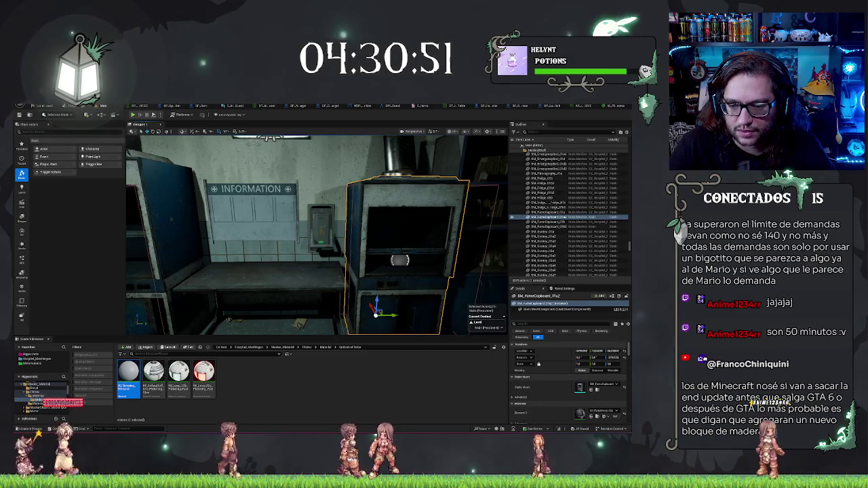
pyautogui.moveTo(391, 313); pyautogui.dragTo(394, 313)
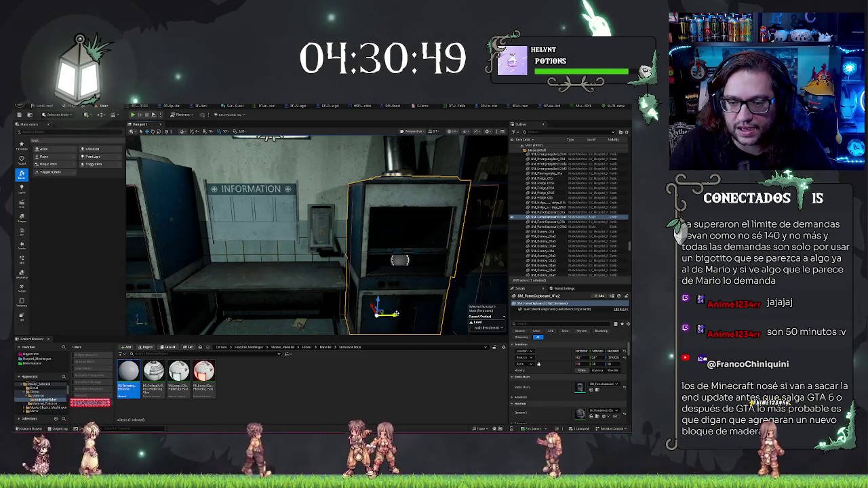
pyautogui.hotkey('ctrl', 'z')
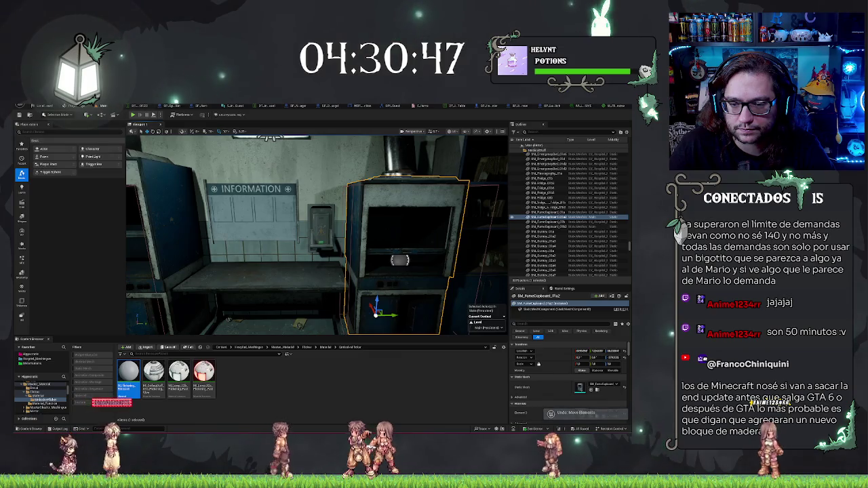
pyautogui.click(401, 260)
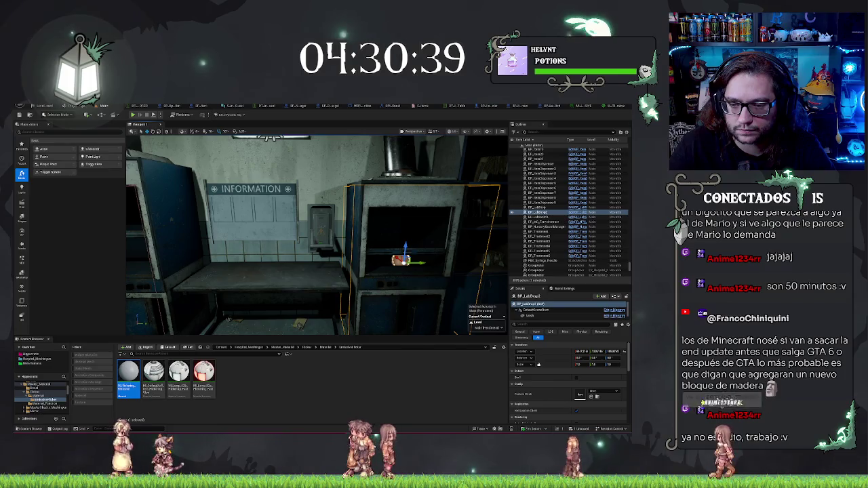
pyautogui.press('e')
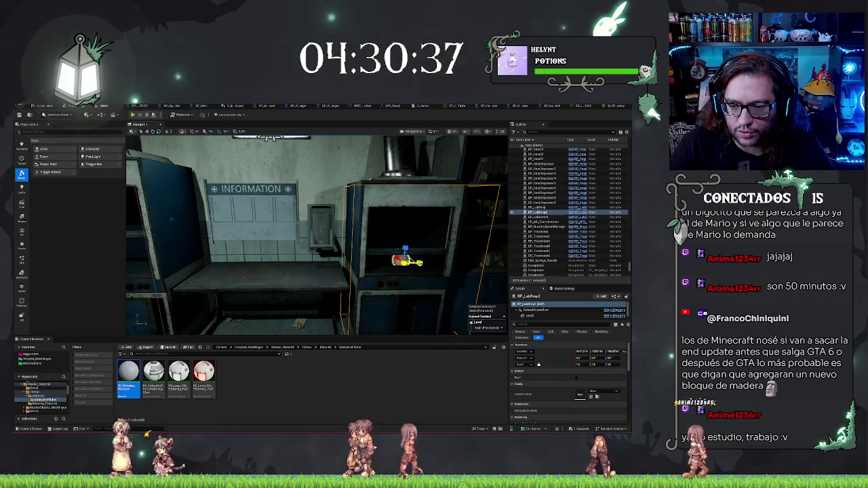
pyautogui.moveTo(418, 262); pyautogui.dragTo(416, 263)
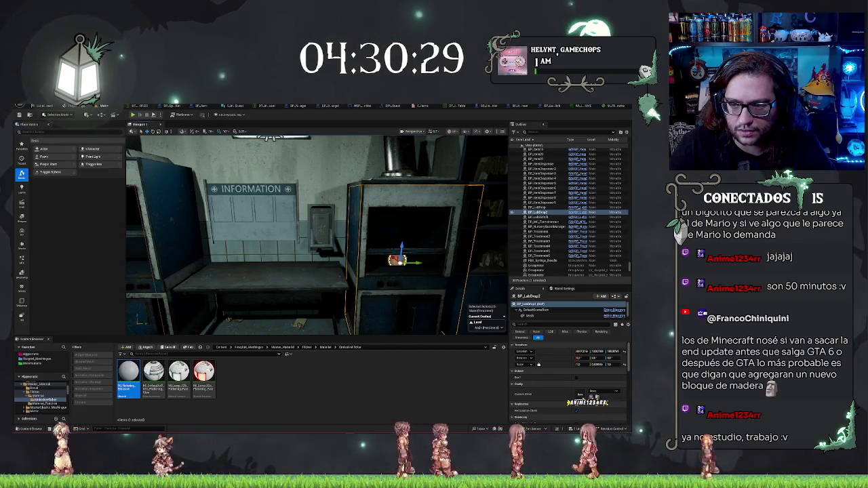
# - Zoom the view back out from the cabinet and right-click the floor mesh
pyautogui.scroll(-10, 316, 235)
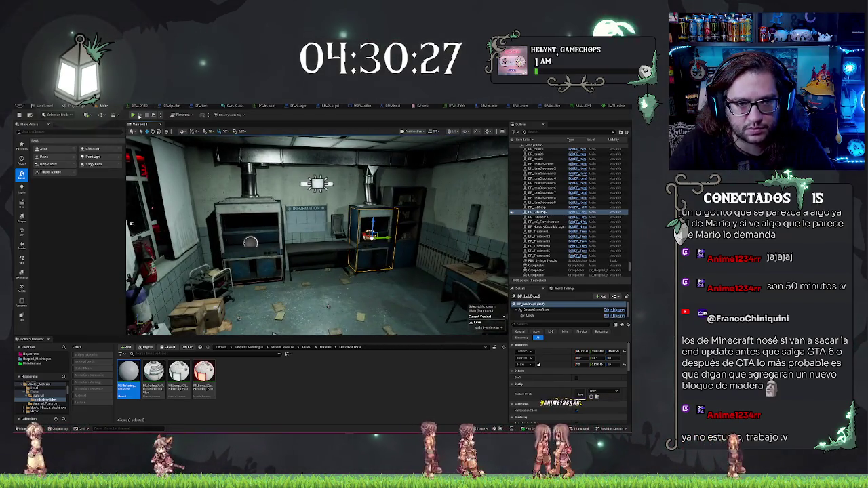
pyautogui.scroll(-10, 317, 236)
pyautogui.rightClick(228, 291)
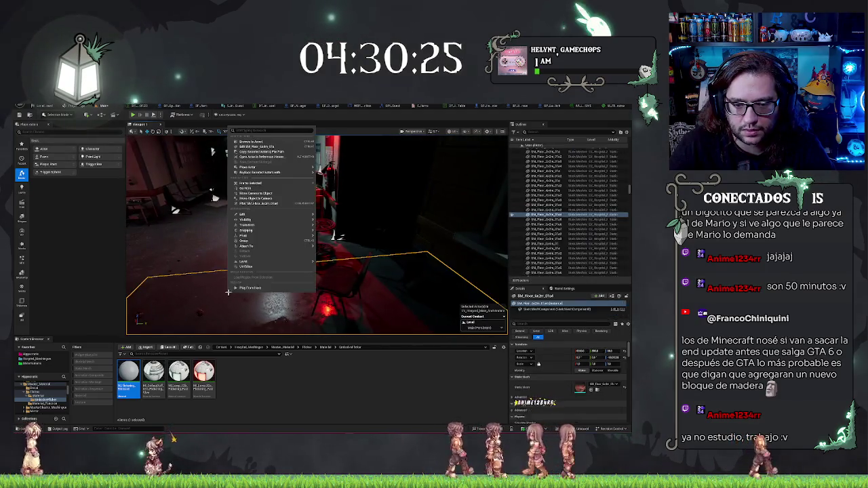
# - Play the level in the editor, walking between the bottle table and the wall panel, then stop
pyautogui.click(244, 289)
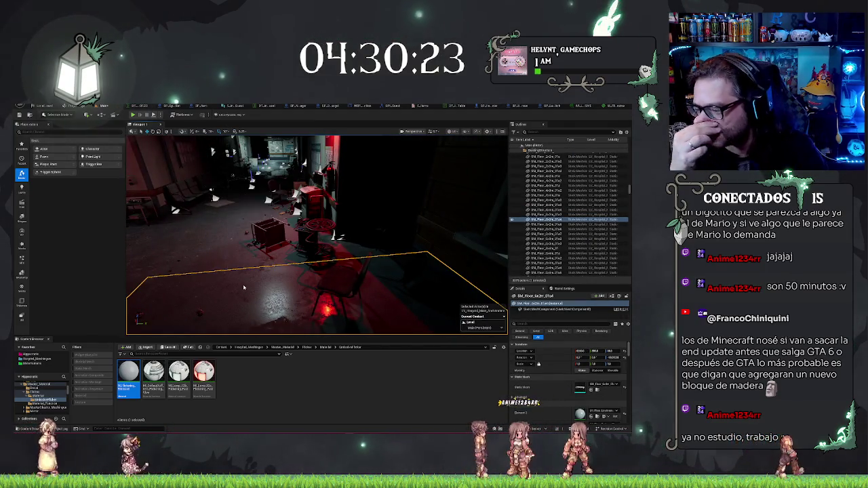
pyautogui.hotkey('alt', 'p')
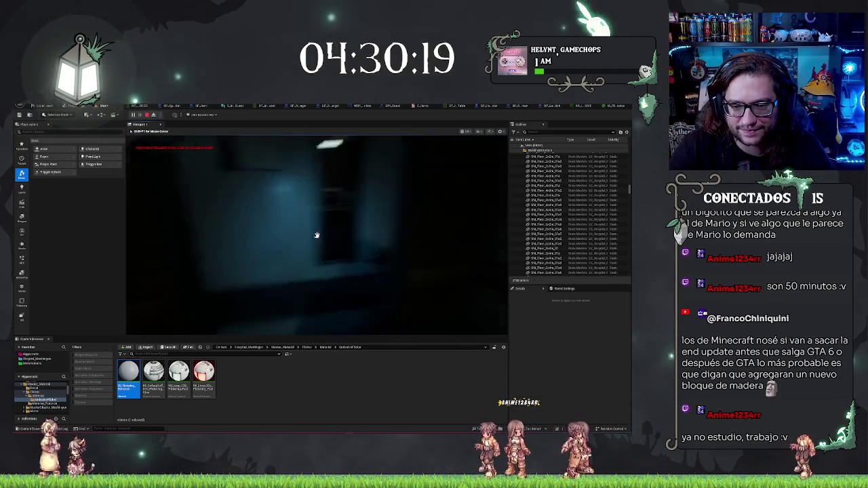
pyautogui.press('w')
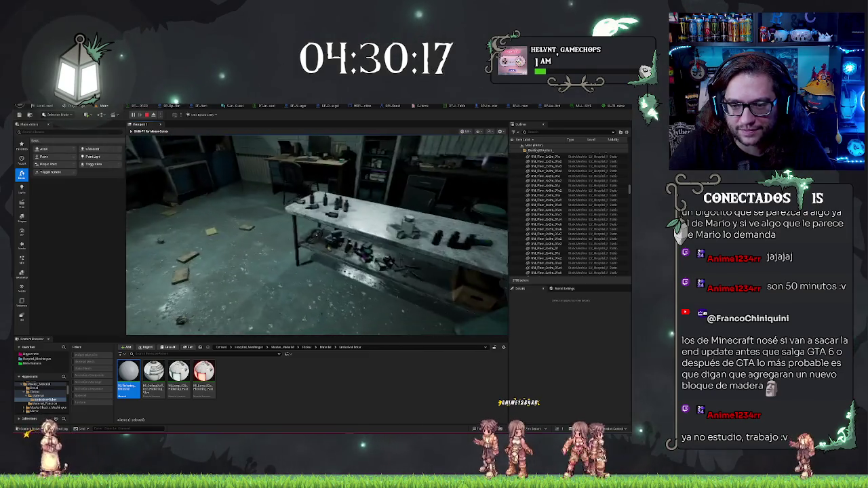
pyautogui.press('w')
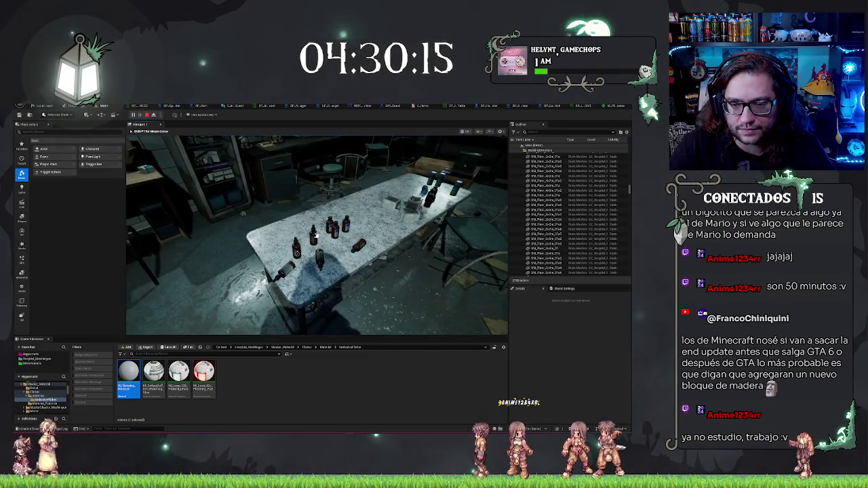
pyautogui.press('w')
pyautogui.press('w')
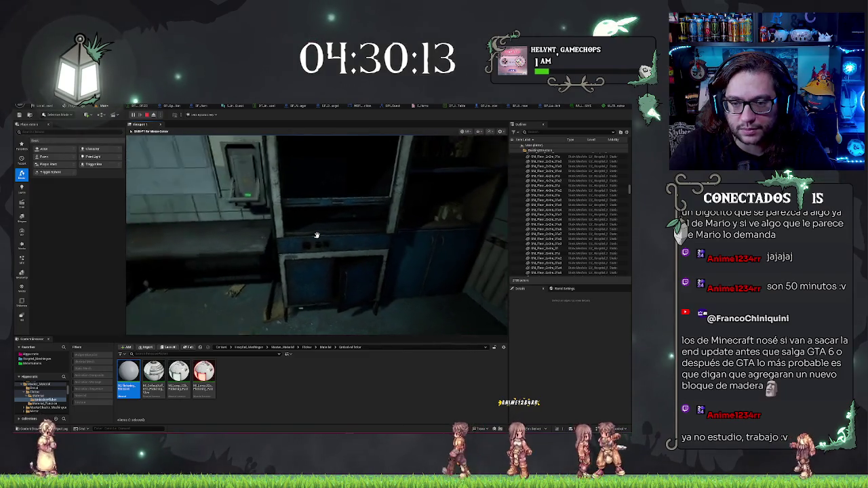
pyautogui.press('w')
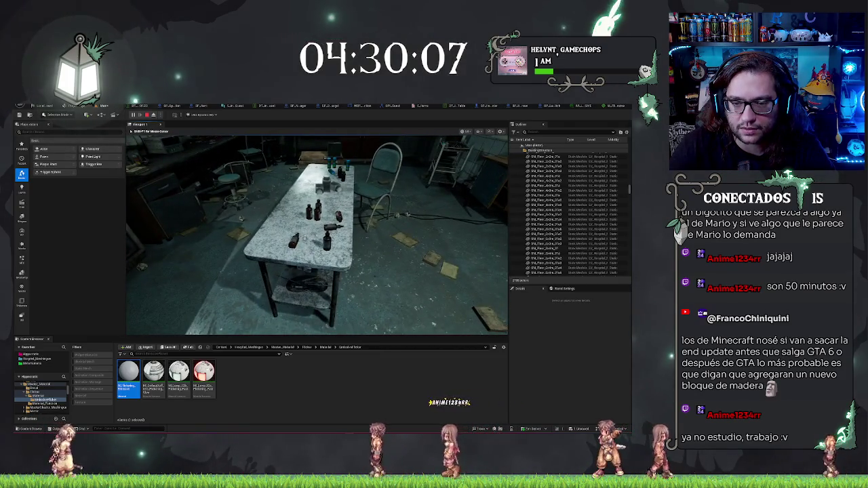
pyautogui.press('w')
pyautogui.press('w')
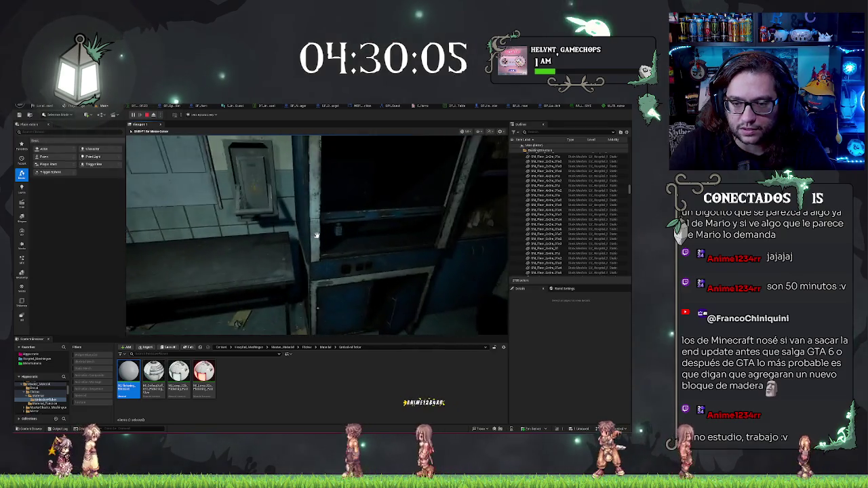
pyautogui.press('w')
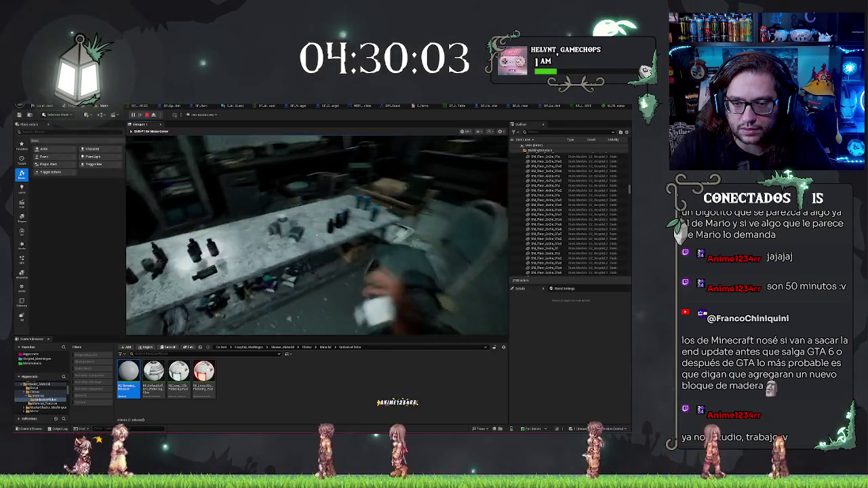
pyautogui.press('w')
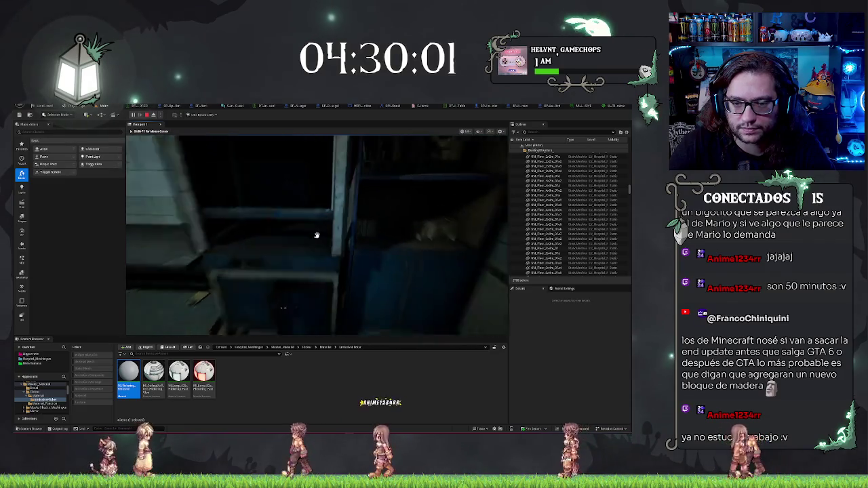
pyautogui.press('w')
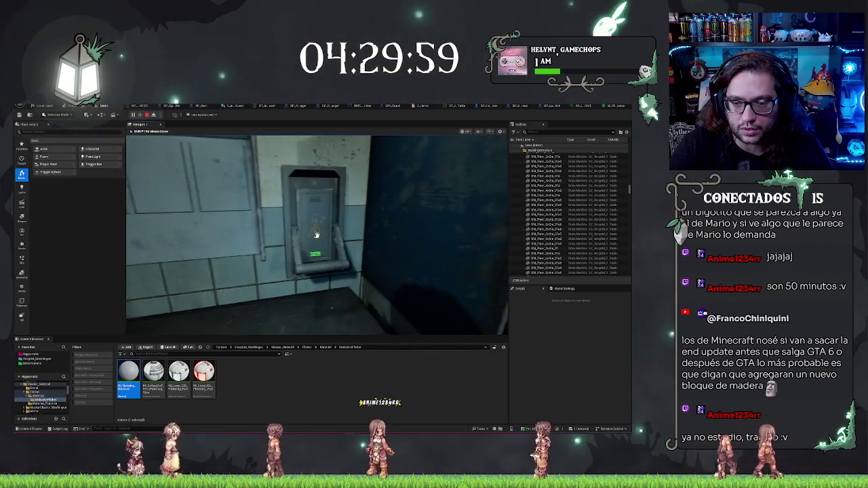
pyautogui.press('Escape')
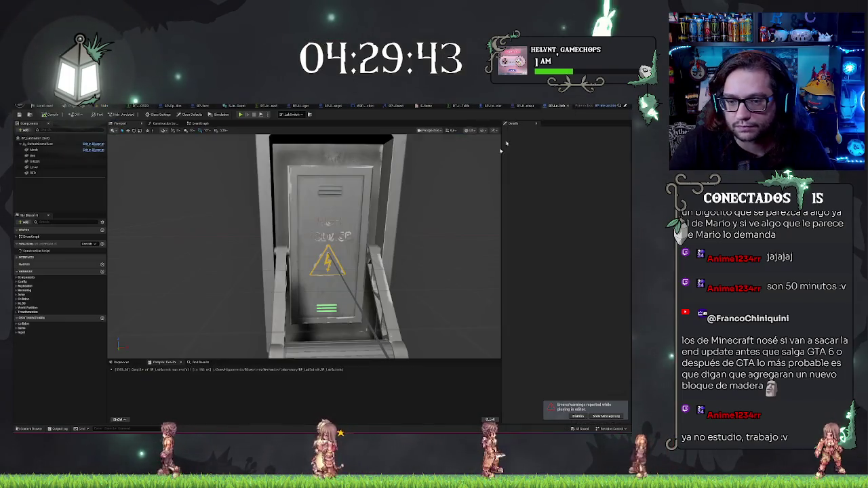
# - Add the Event Interact node from the blueprint's interfaces to the Event Graph
pyautogui.click(199, 124)
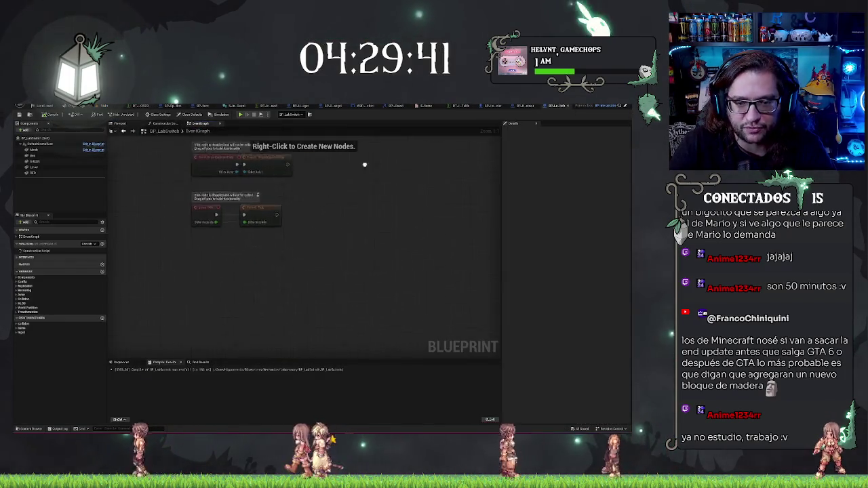
pyautogui.click(18, 258)
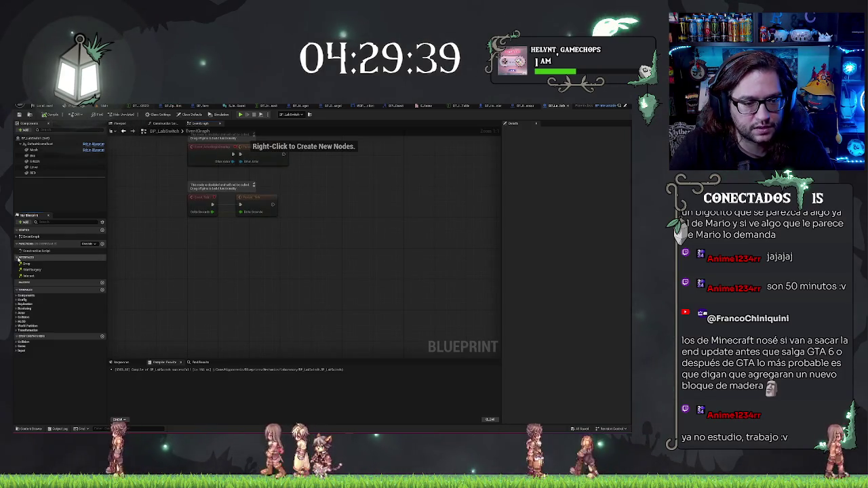
pyautogui.doubleClick(29, 276)
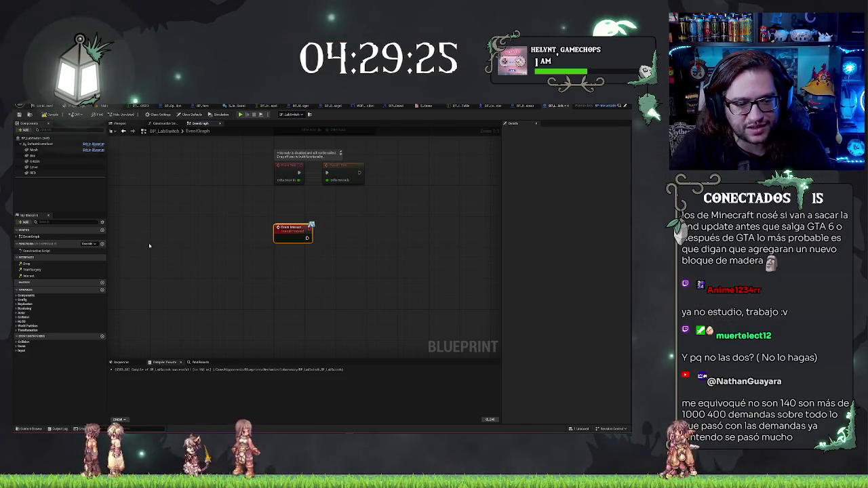
pyautogui.moveTo(242, 279); pyautogui.dragTo(222, 266)
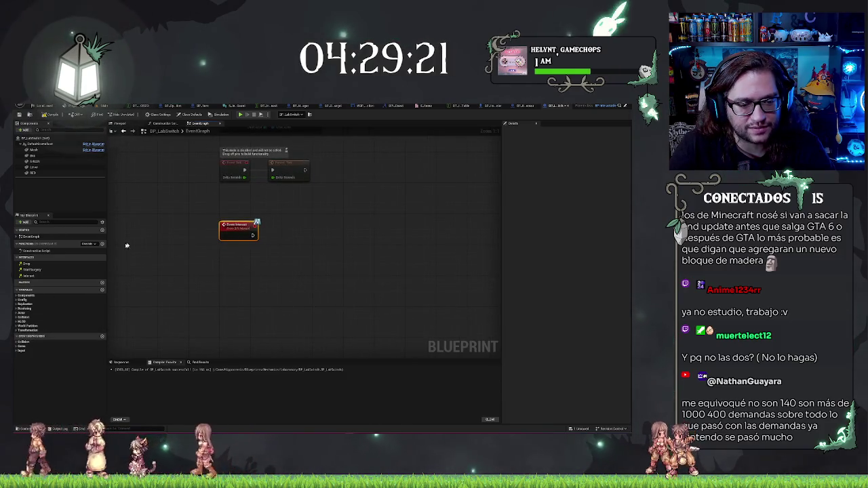
# - Create two new variables, both of type BP_LabDrop reference
pyautogui.click(102, 290)
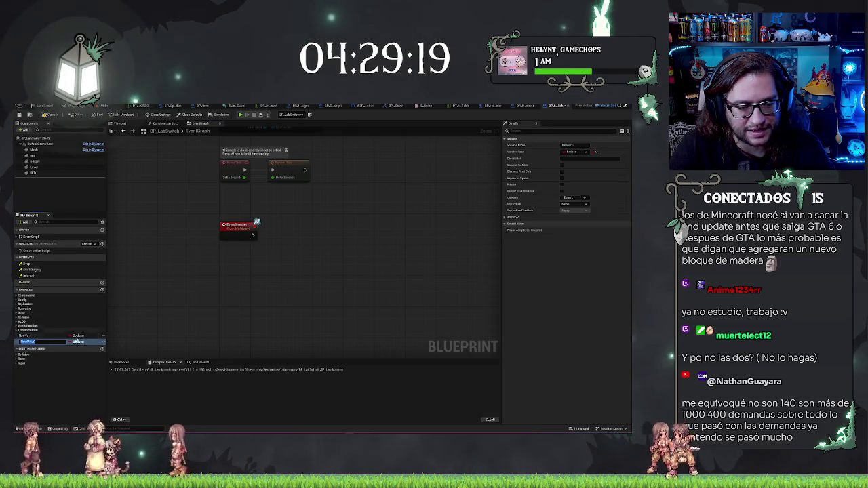
pyautogui.click(76, 337)
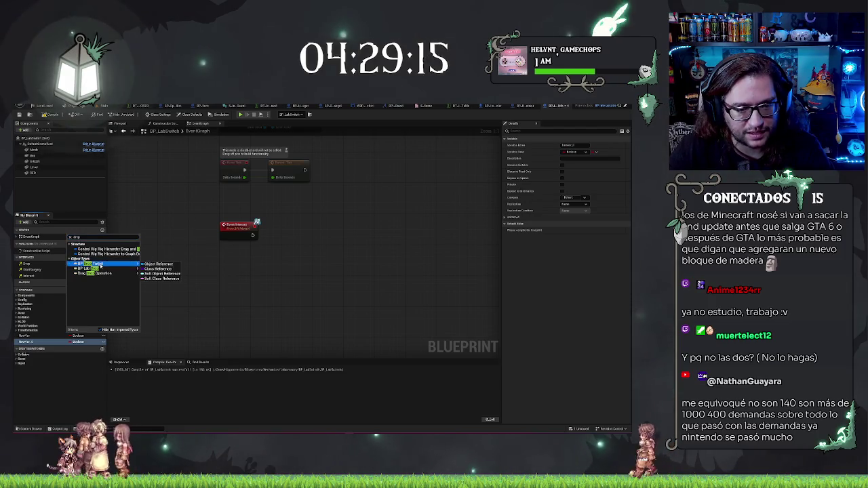
pyautogui.click(156, 269)
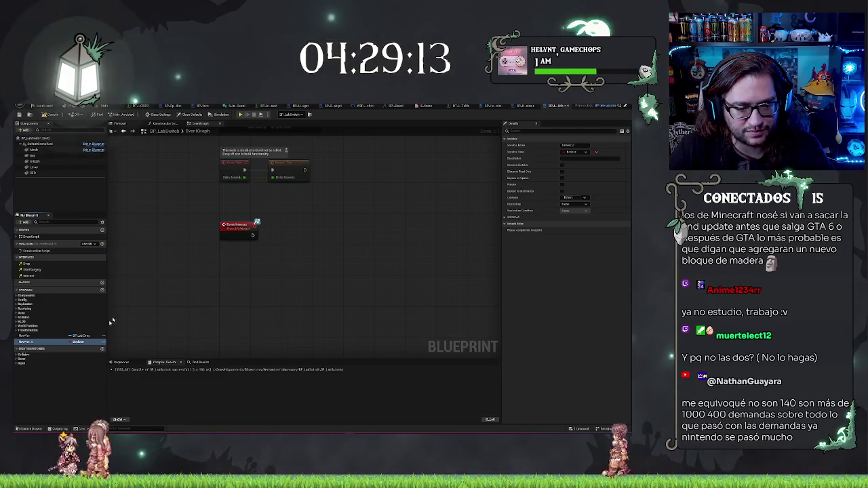
pyautogui.click(84, 341)
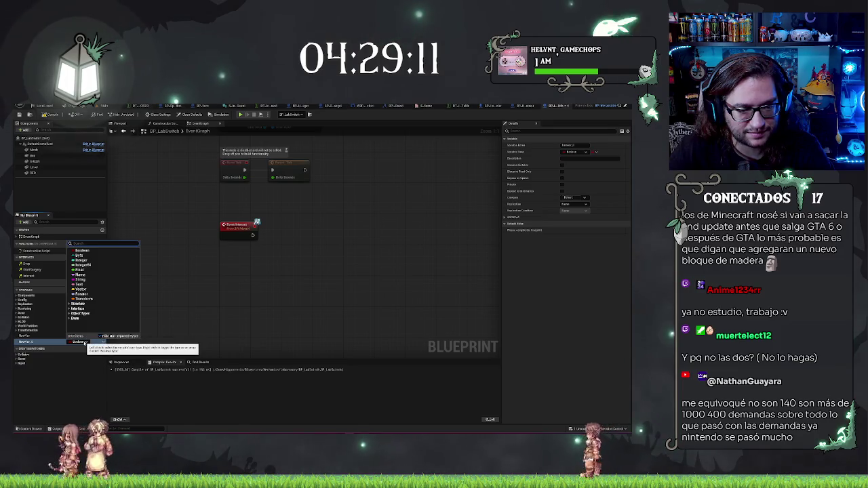
pyautogui.write('labdrop')
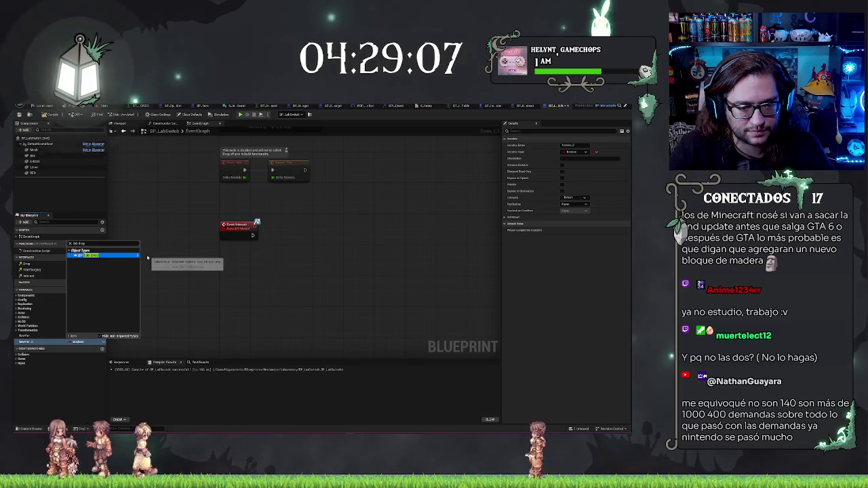
pyautogui.click(159, 262)
pyautogui.click(39, 341)
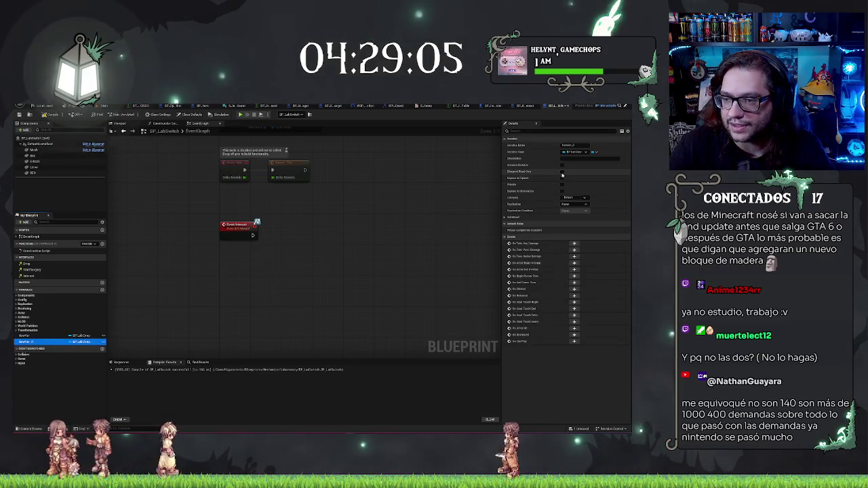
pyautogui.click(75, 336)
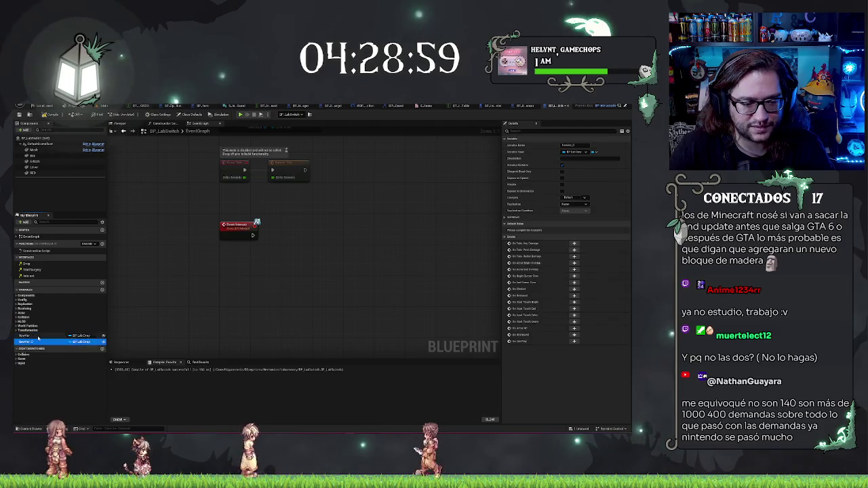
# - Rename the two BP_LabDrop variables and compile the blueprint
pyautogui.click(64, 333)
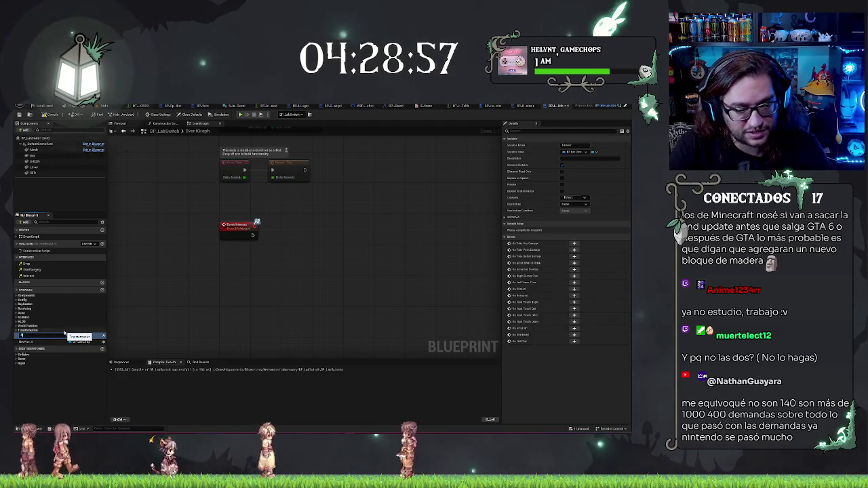
pyautogui.write('ewVar')
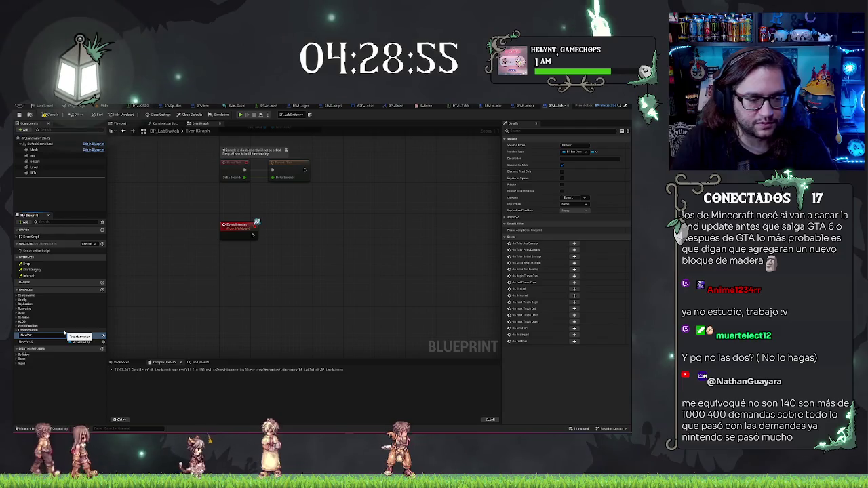
pyautogui.hotkey('ctrl', 'a')
pyautogui.write('bIs')
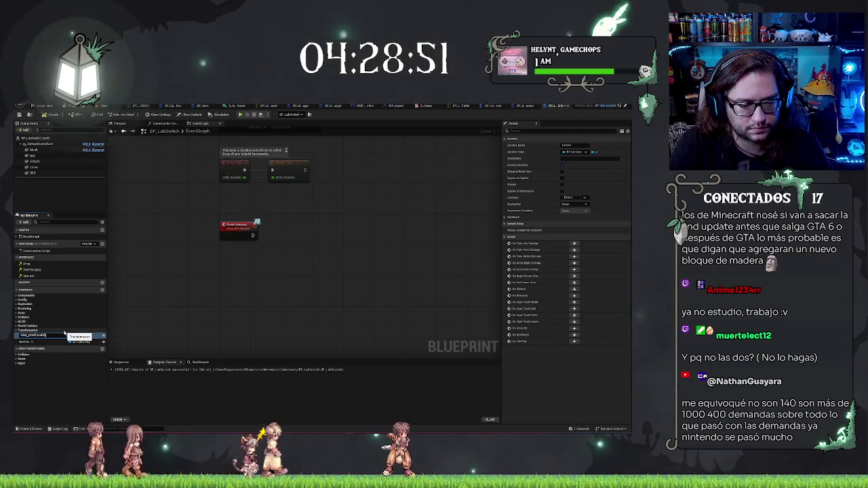
pyautogui.press('Return')
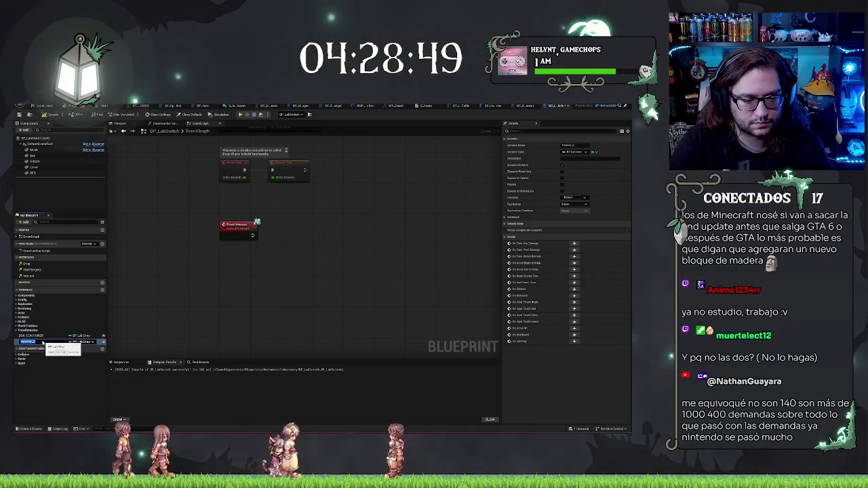
pyautogui.press('BackSpace')
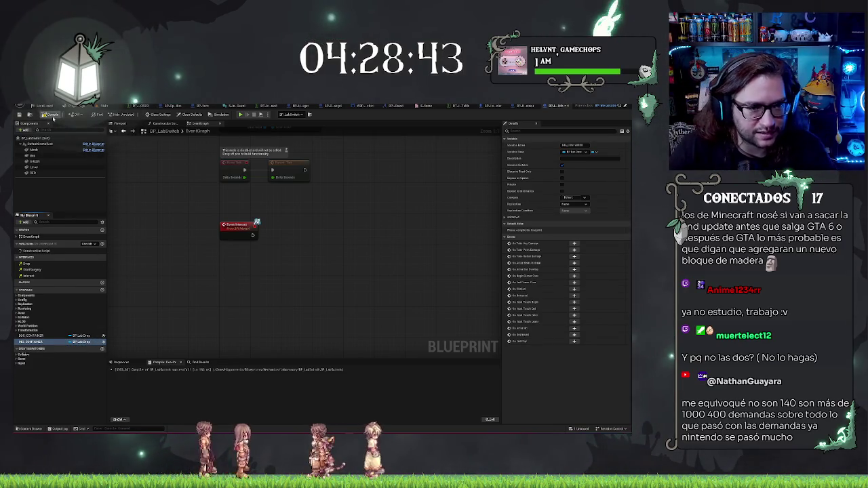
pyautogui.click(52, 116)
pyautogui.click(112, 106)
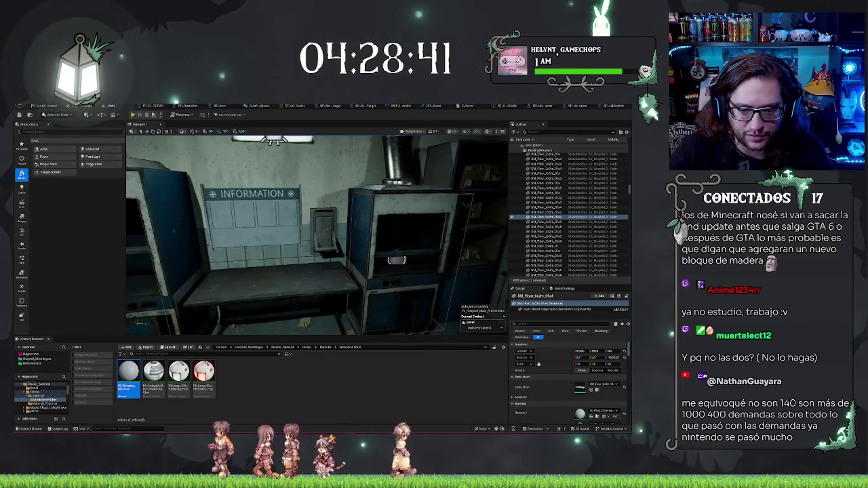
pyautogui.doubleClick(539, 212)
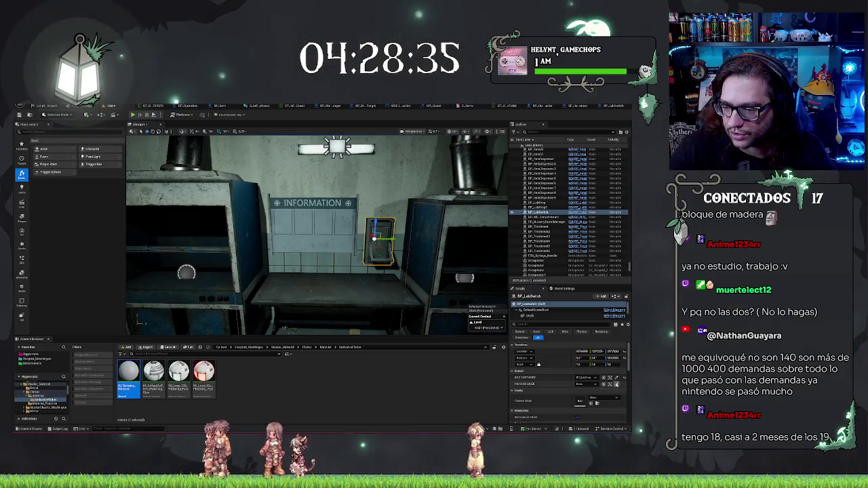
pyautogui.press('Right')
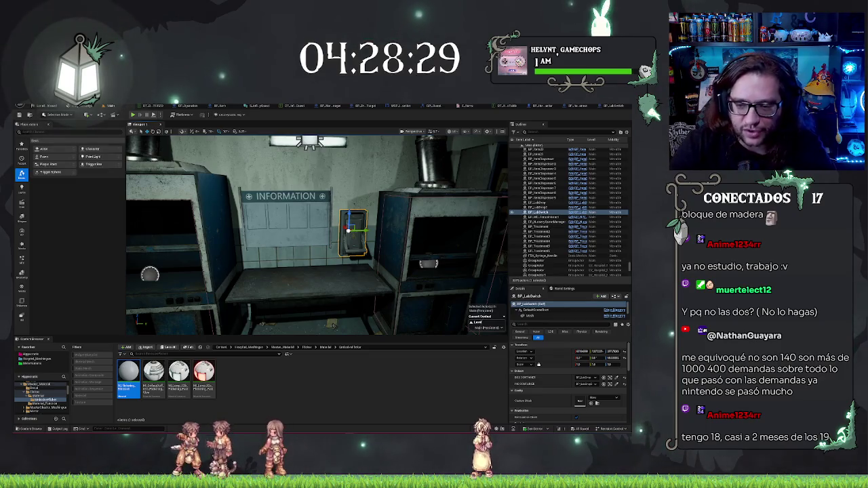
pyautogui.press('Down')
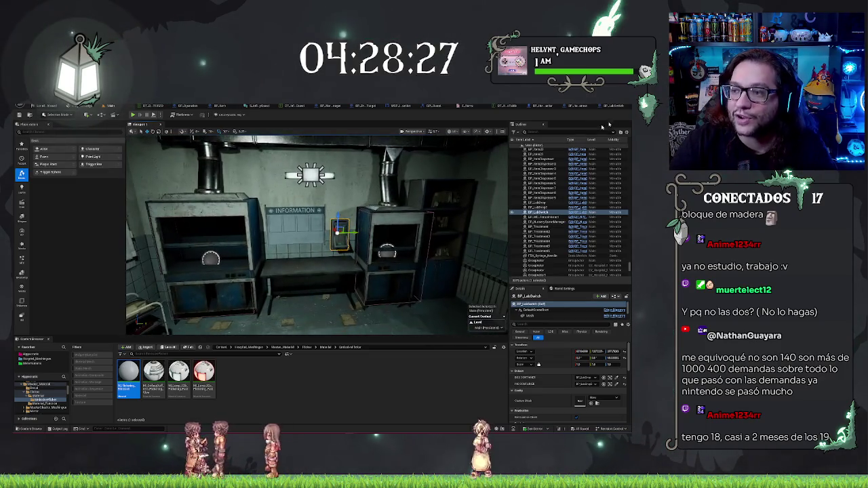
pyautogui.click(613, 106)
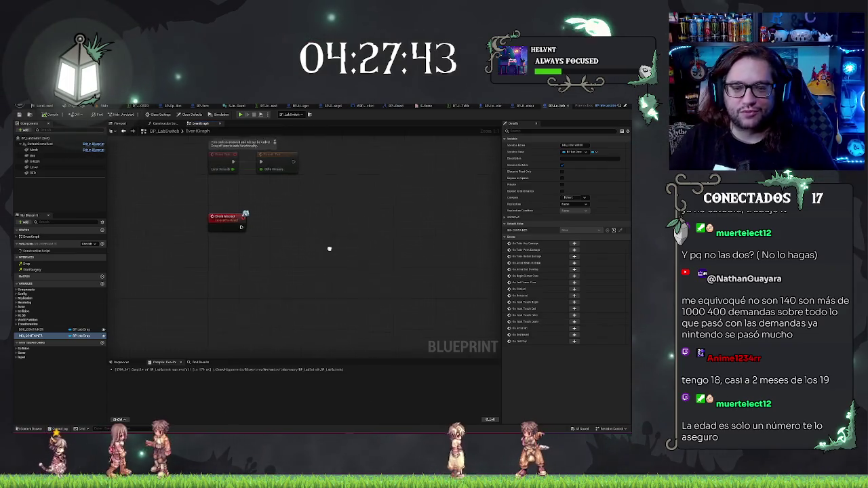
# - Place a BOX_CONTAINER getter and wire a 'get arr' target getter from it
pyautogui.moveTo(329, 249); pyautogui.dragTo(313, 237)
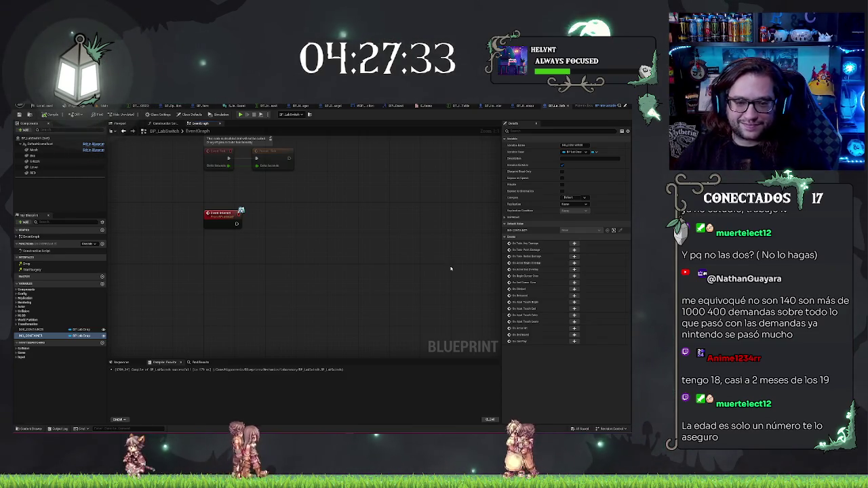
pyautogui.moveTo(310, 214); pyautogui.dragTo(363, 243)
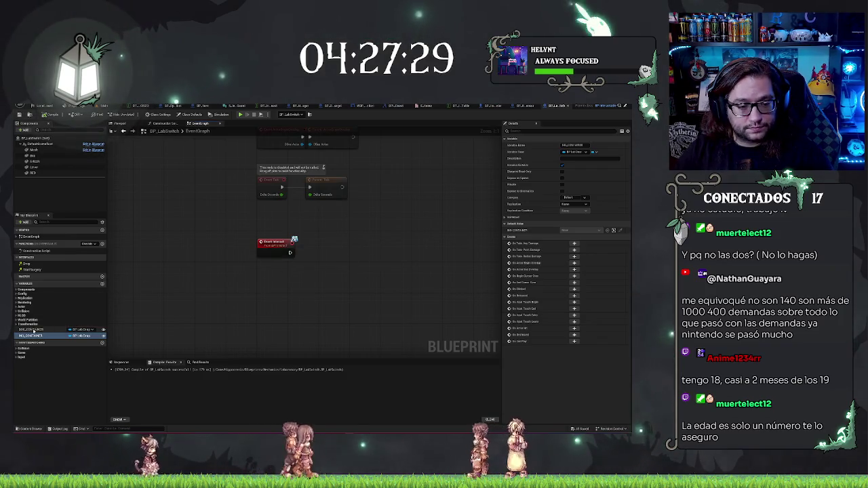
pyautogui.moveTo(32, 330); pyautogui.dragTo(297, 286)
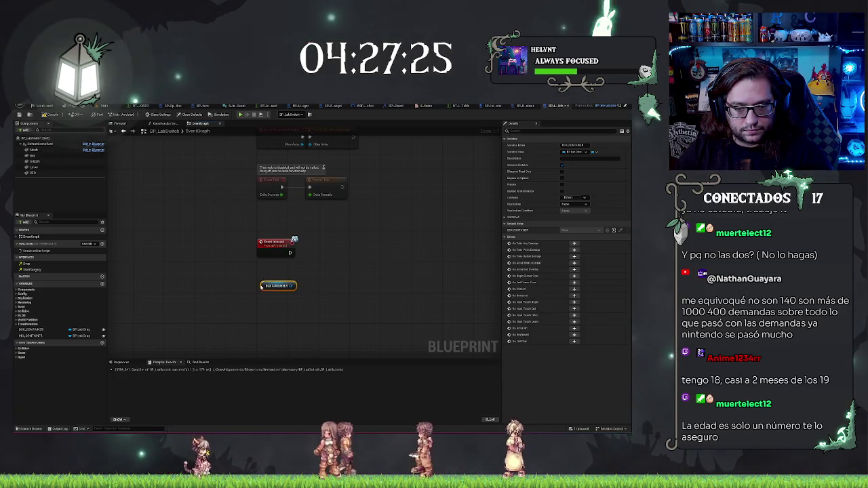
pyautogui.moveTo(261, 287); pyautogui.dragTo(309, 286)
pyautogui.write('get arr')
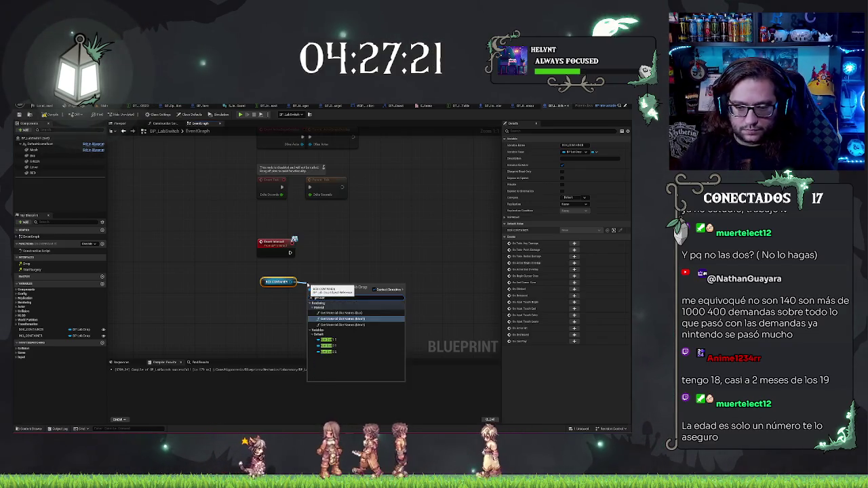
pyautogui.click(333, 340)
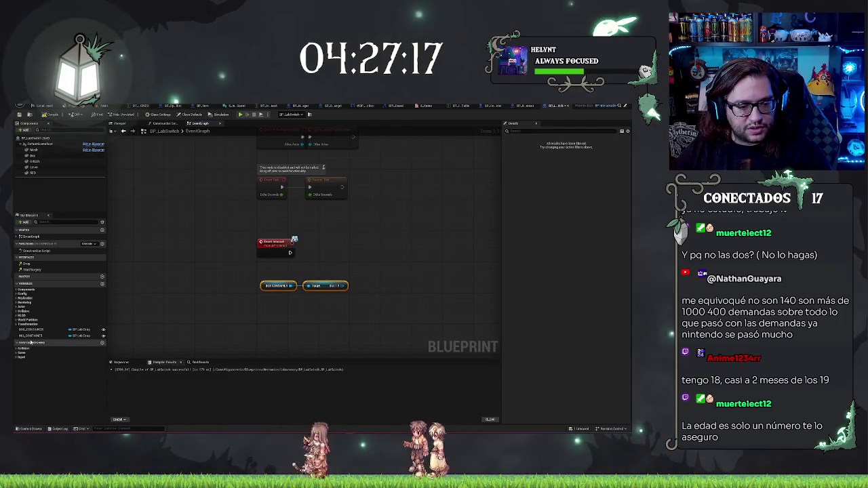
# - Add the second container variable and wire a 'clo' getter entry from it
pyautogui.moveTo(30, 336); pyautogui.dragTo(262, 307)
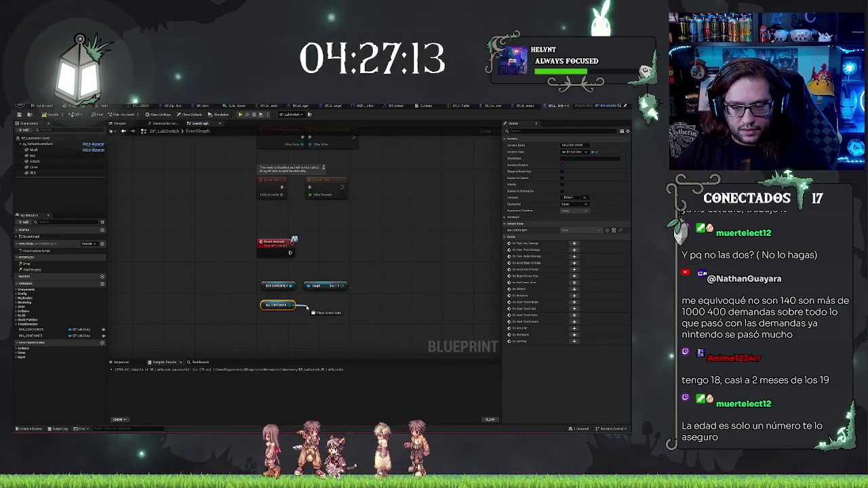
pyautogui.moveTo(291, 305); pyautogui.dragTo(307, 309)
pyautogui.write('get')
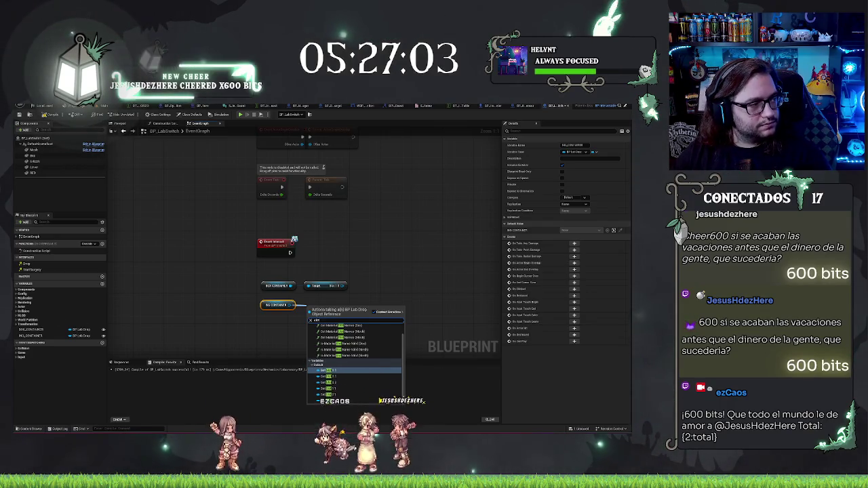
pyautogui.press('Escape')
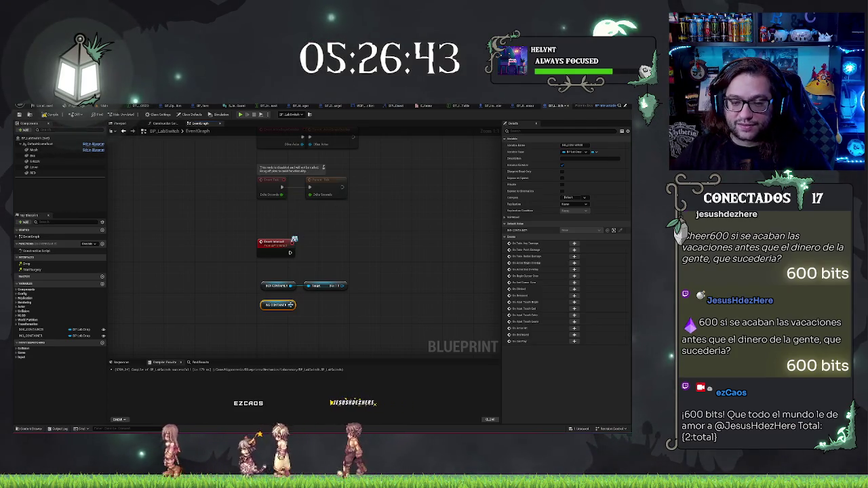
pyautogui.moveTo(317, 307); pyautogui.dragTo(318, 307)
pyautogui.write('clo')
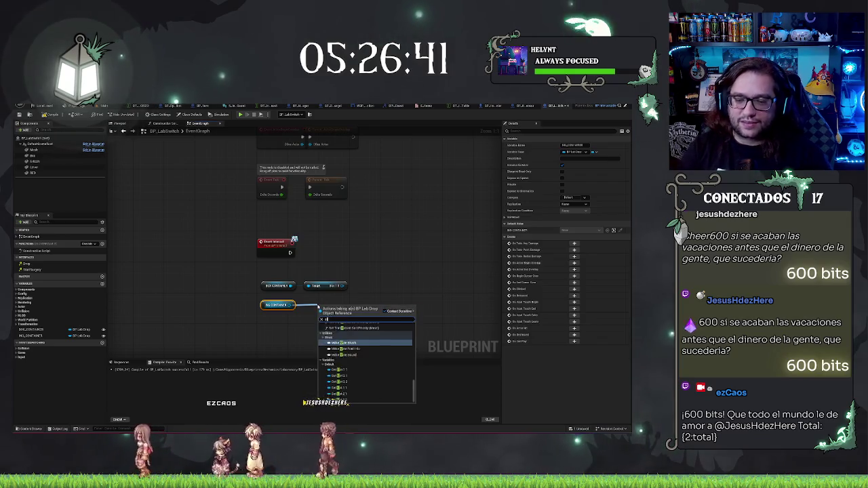
pyautogui.press('Down')
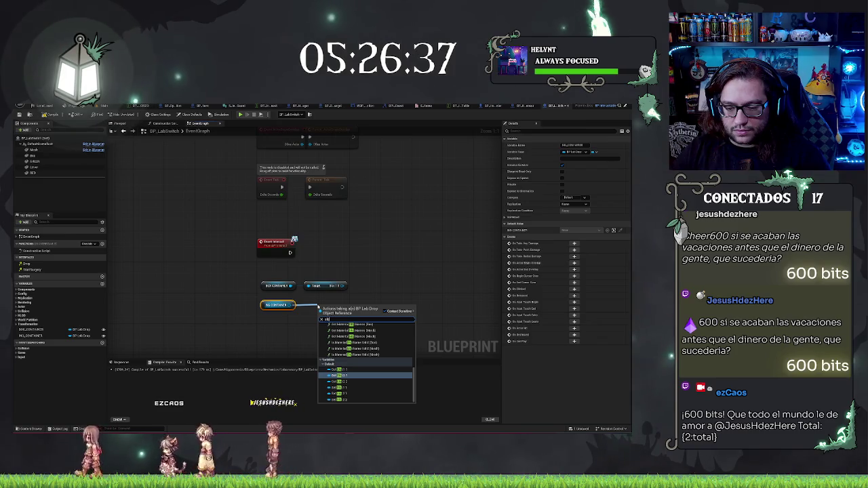
pyautogui.press('Return')
# - Wire another target getter ('2.2') from the second container and arrange the new nodes
pyautogui.moveTo(291, 305); pyautogui.dragTo(315, 333)
pyautogui.write('2.2')
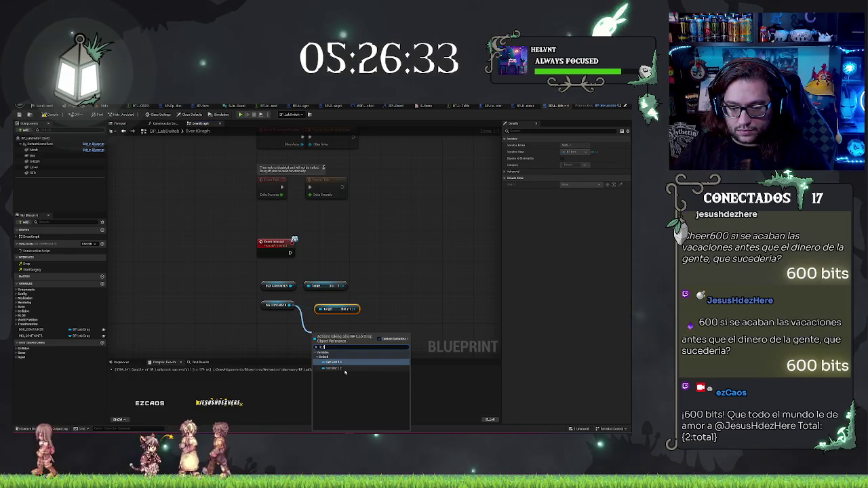
pyautogui.click(338, 364)
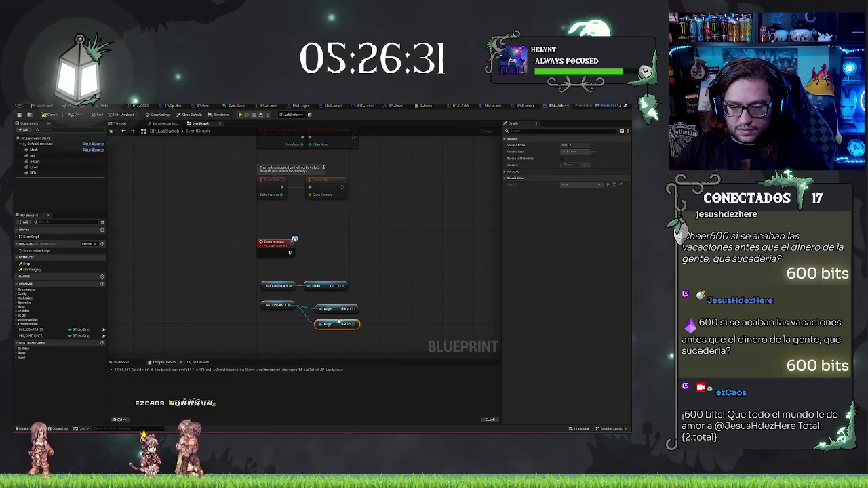
pyautogui.moveTo(338, 320); pyautogui.dragTo(325, 317)
pyautogui.click(337, 340)
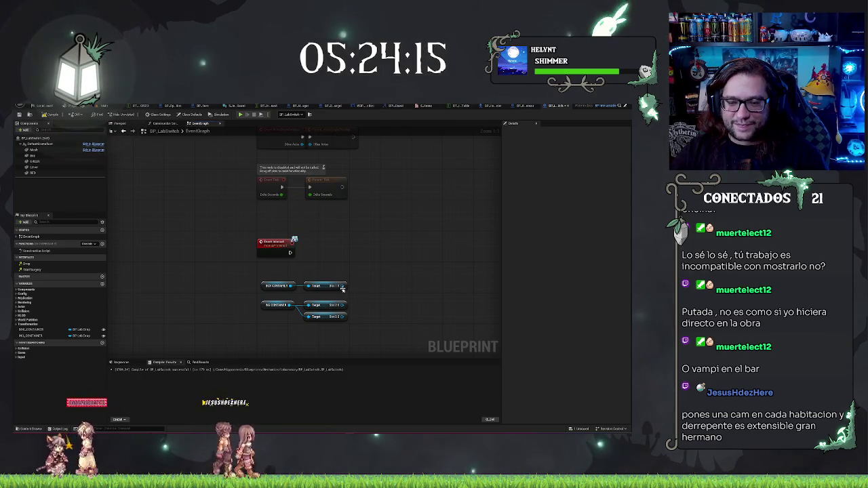
# - Add an Is Valid check wired from the container getter
pyautogui.moveTo(342, 288)
pyautogui.mouseDown()
pyautogui.moveTo(355, 294)
pyautogui.moveTo(358, 261)
pyautogui.mouseUp()
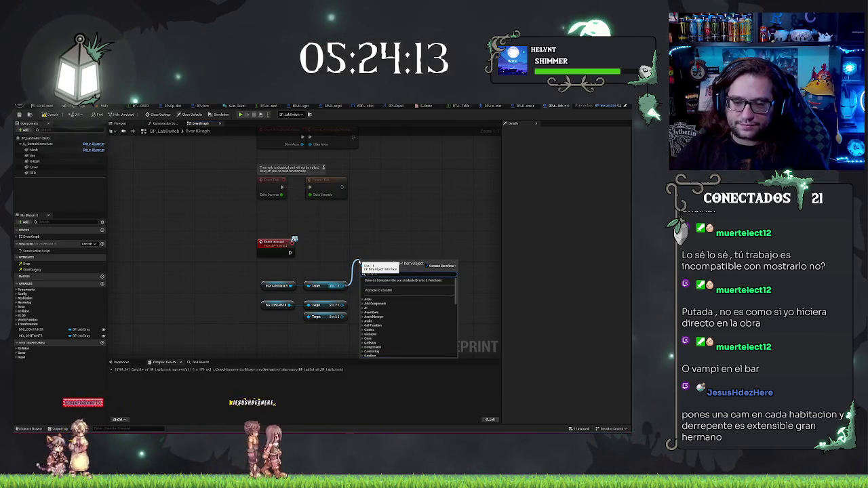
pyautogui.write('interact')
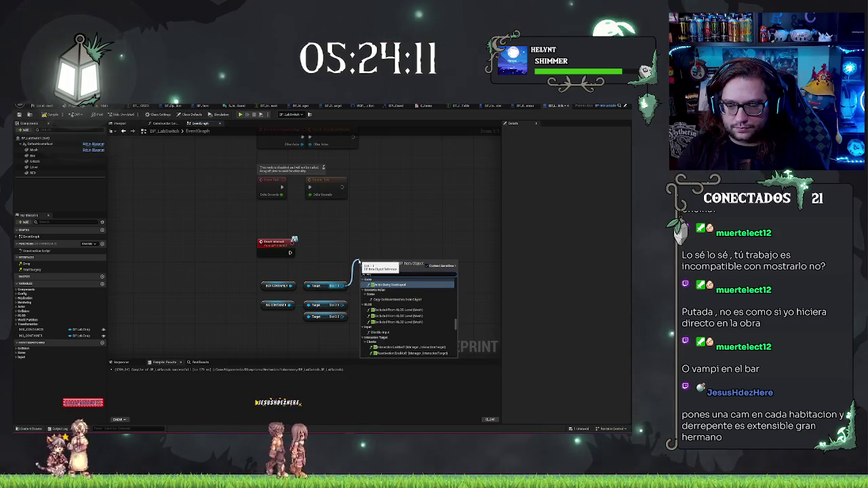
pyautogui.press('BackSpace')
pyautogui.press('BackSpace')
pyautogui.press('BackSpace')
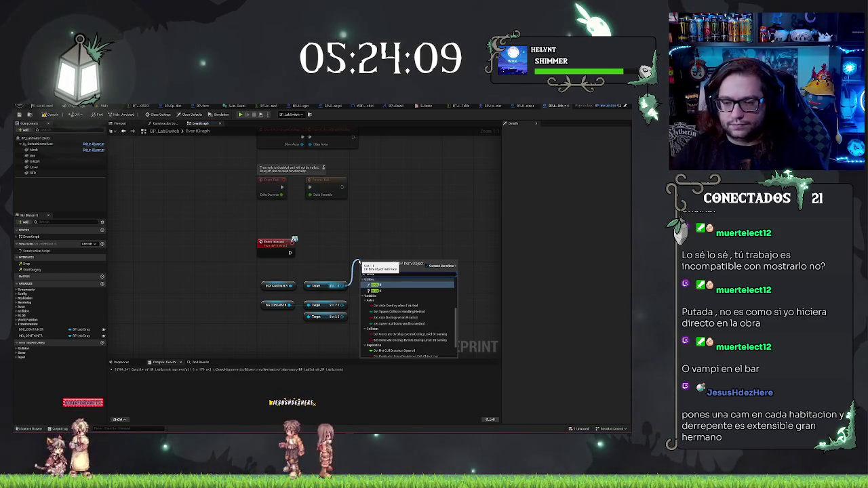
pyautogui.press('Return')
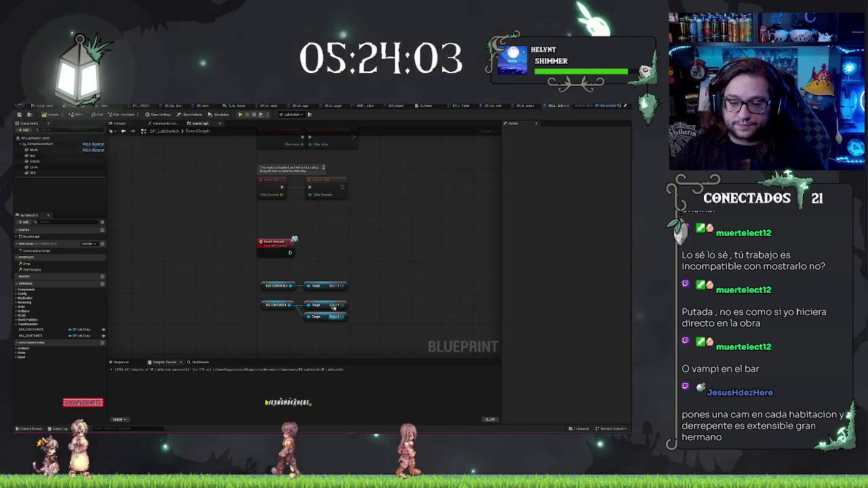
# - Convert the three Get nodes into validated gets and spread them apart
pyautogui.rightClick(330, 289)
pyautogui.click(350, 398)
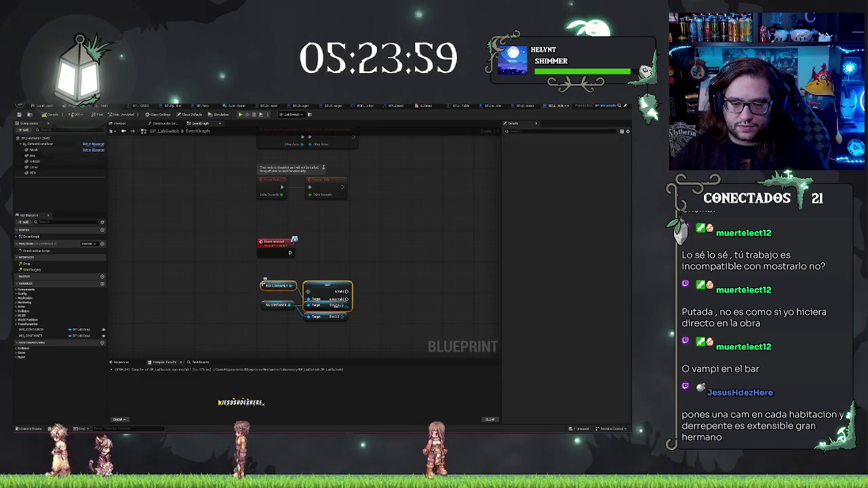
pyautogui.moveTo(327, 288); pyautogui.dragTo(327, 276)
pyautogui.rightClick(330, 317)
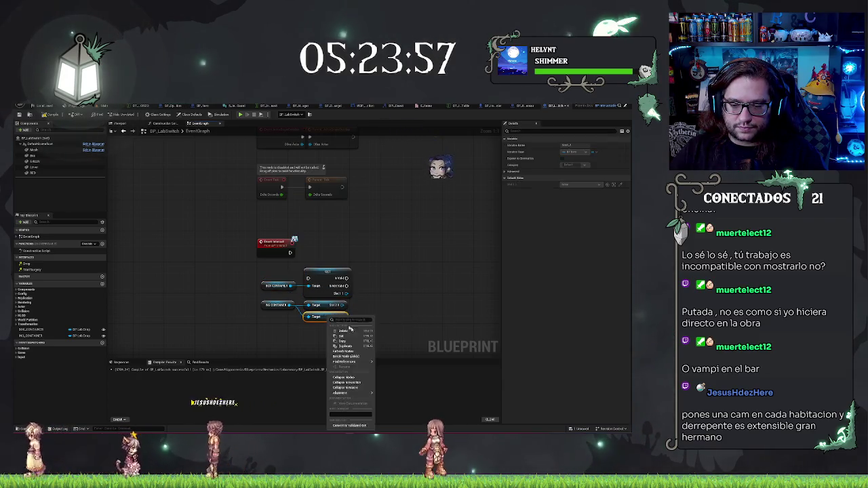
pyautogui.click(362, 424)
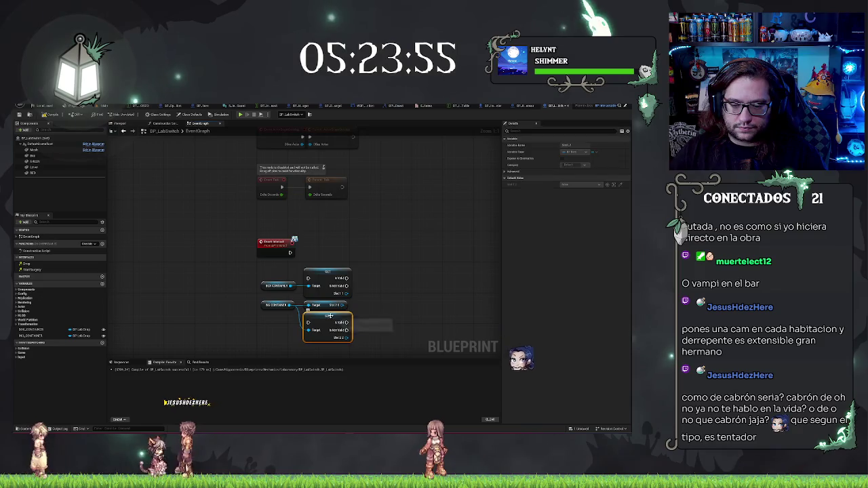
pyautogui.moveTo(331, 318); pyautogui.dragTo(332, 332)
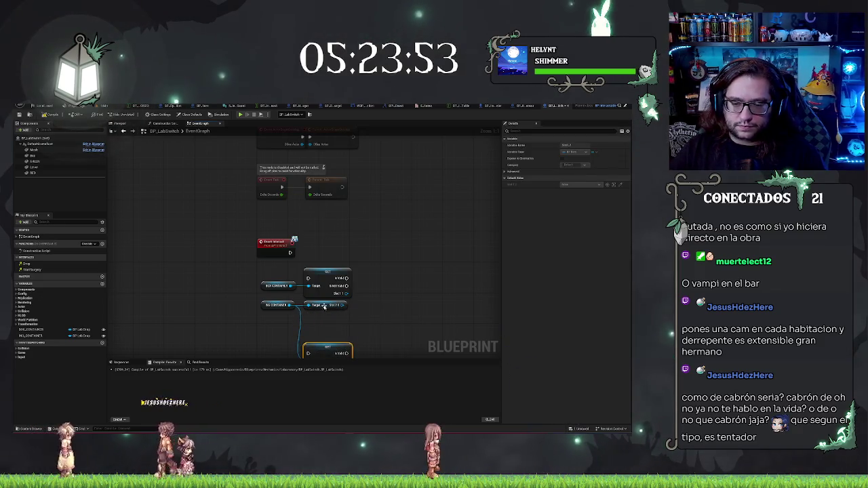
pyautogui.rightClick(331, 311)
pyautogui.click(354, 417)
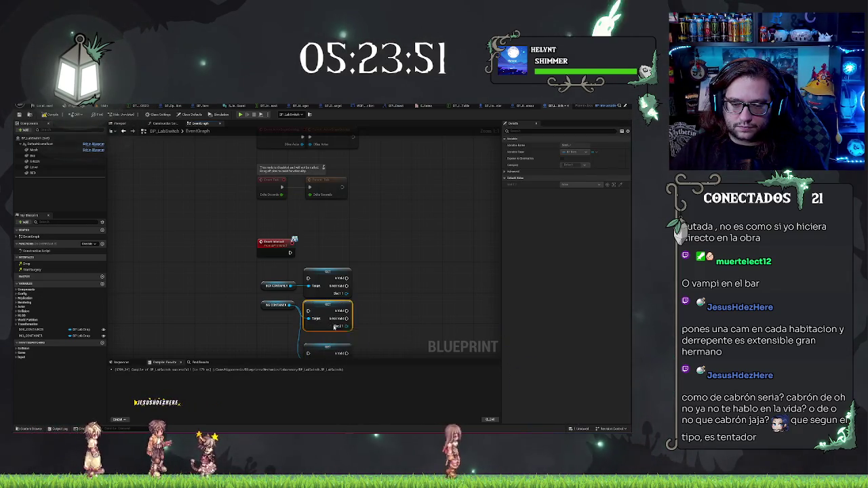
# - Move BOX CONTAINER up and align the second container getter with its Get node
pyautogui.moveTo(411, 273); pyautogui.dragTo(436, 235)
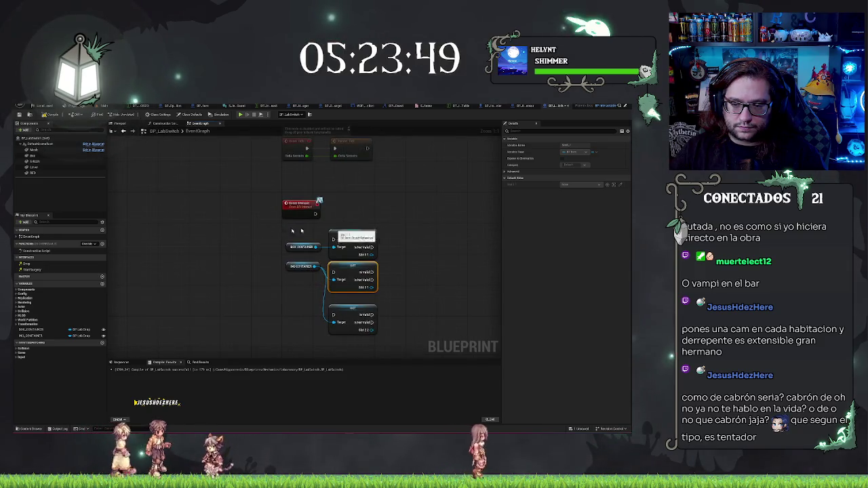
pyautogui.moveTo(285, 229)
pyautogui.mouseDown()
pyautogui.moveTo(382, 259)
pyautogui.moveTo(352, 217)
pyautogui.mouseUp()
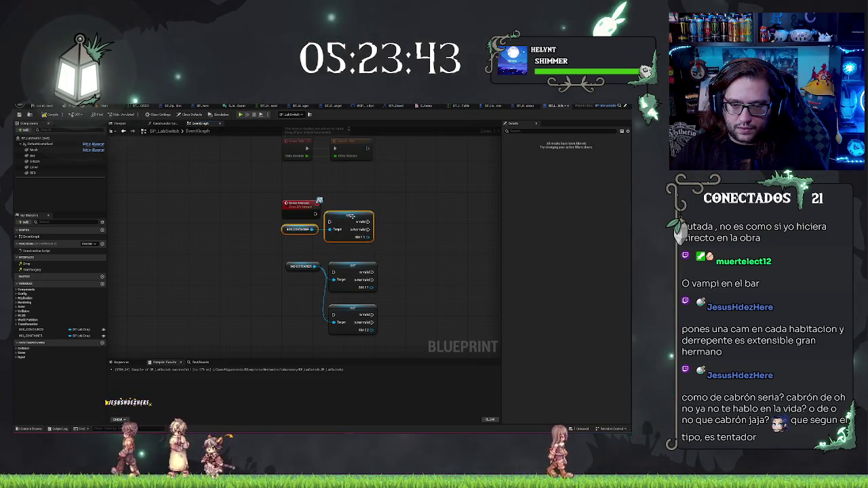
pyautogui.moveTo(299, 266)
pyautogui.mouseDown()
pyautogui.moveTo(299, 279)
pyautogui.moveTo(406, 239)
pyautogui.moveTo(444, 219)
pyautogui.moveTo(437, 216)
pyautogui.mouseUp()
pyautogui.keyDown('ctrl'); pyautogui.click(343, 272); pyautogui.keyUp('ctrl')
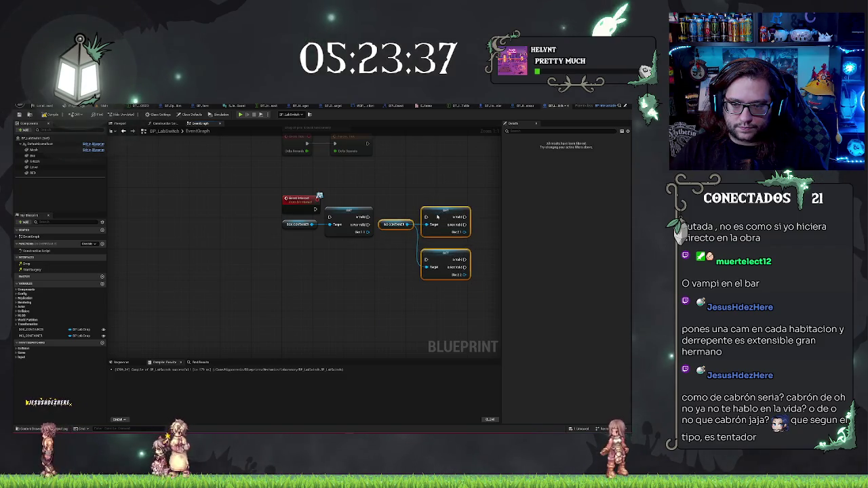
pyautogui.click(381, 270)
pyautogui.moveTo(380, 270); pyautogui.dragTo(296, 304)
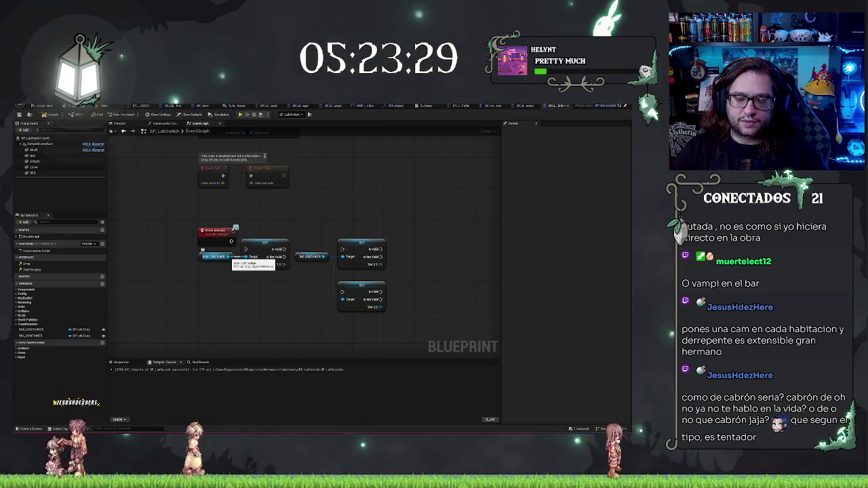
# - Try a pure Cast To BP_LabDrop from BOX CONTAINER, then delete it
pyautogui.moveTo(229, 256); pyautogui.dragTo(244, 298)
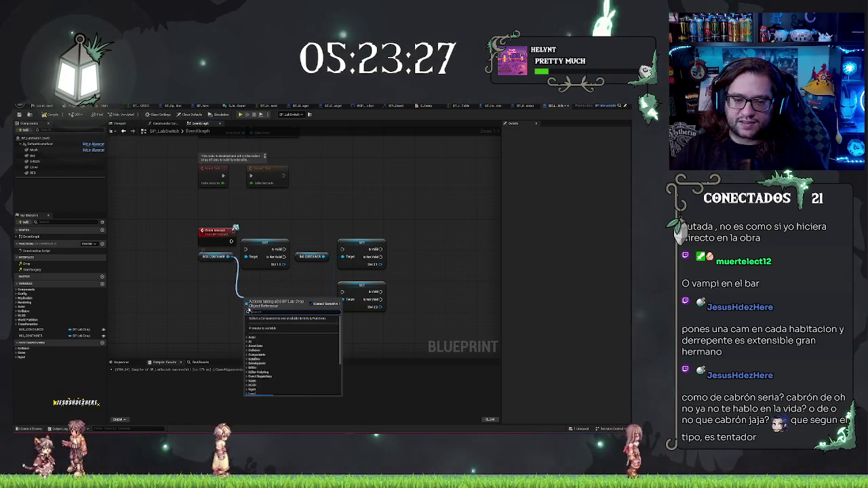
pyautogui.write('cast')
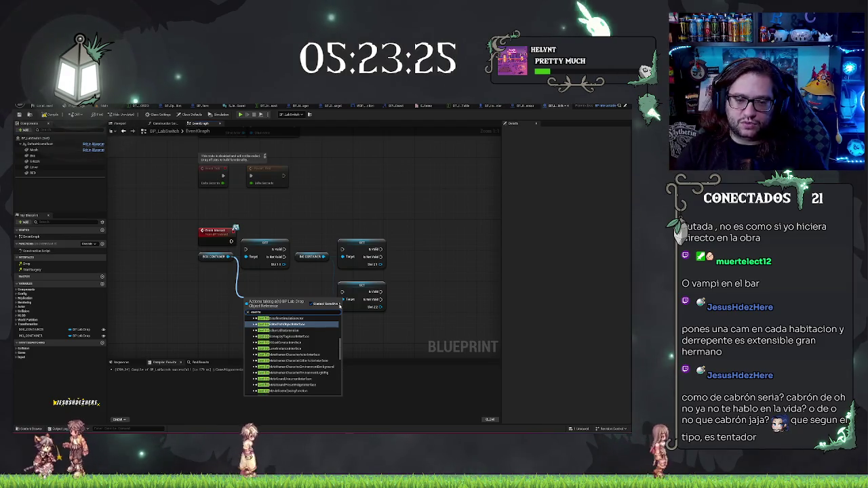
pyautogui.write(' to c')
pyautogui.press('BackSpace')
pyautogui.press('BackSpace')
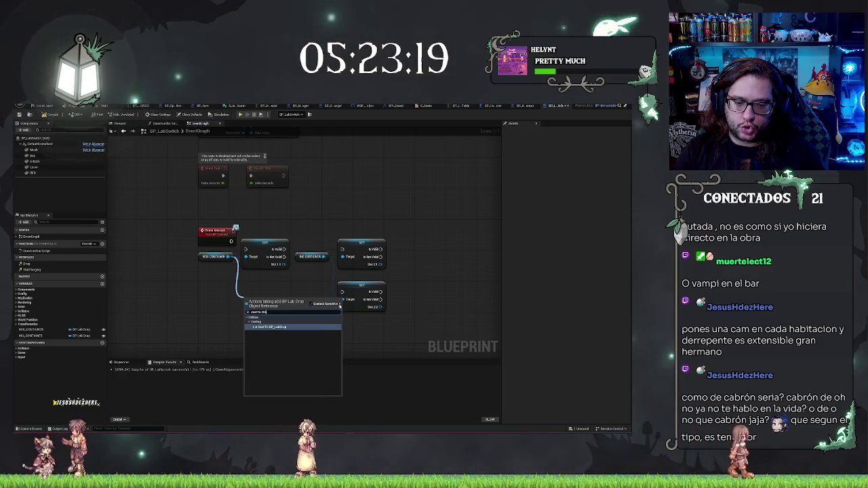
pyautogui.click(285, 324)
pyautogui.rightClick(274, 302)
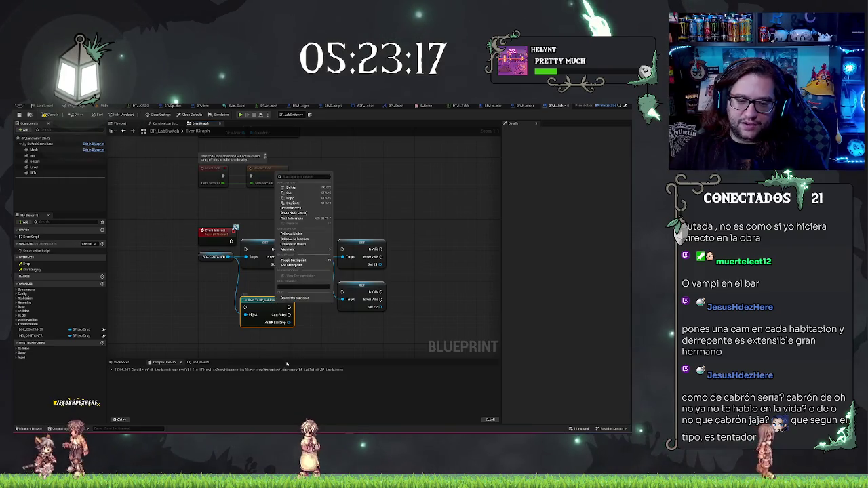
pyautogui.click(298, 300)
pyautogui.moveTo(312, 326); pyautogui.dragTo(311, 325)
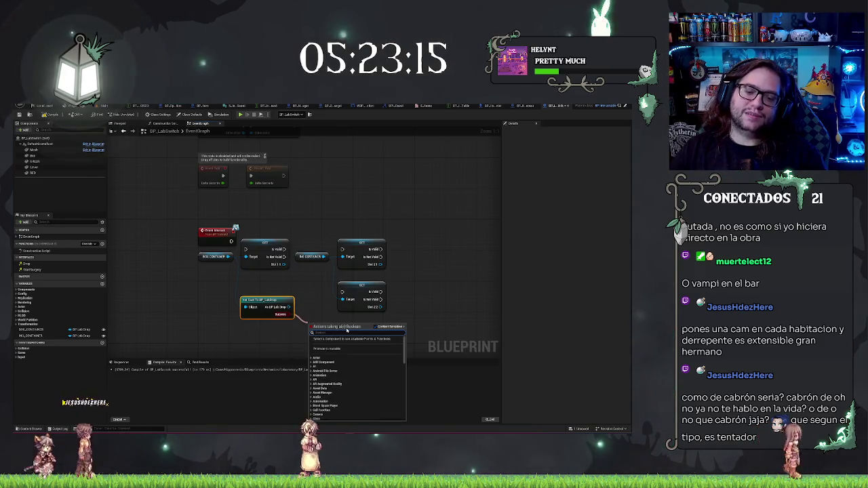
pyautogui.press('Escape')
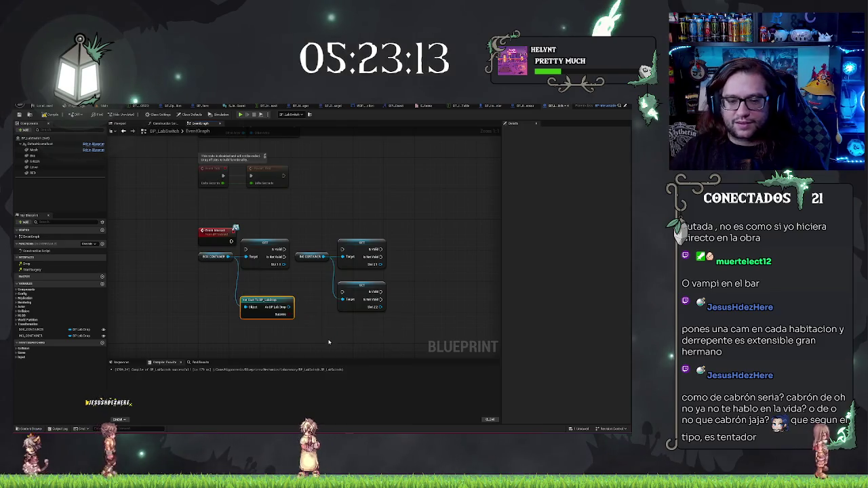
pyautogui.press('Delete')
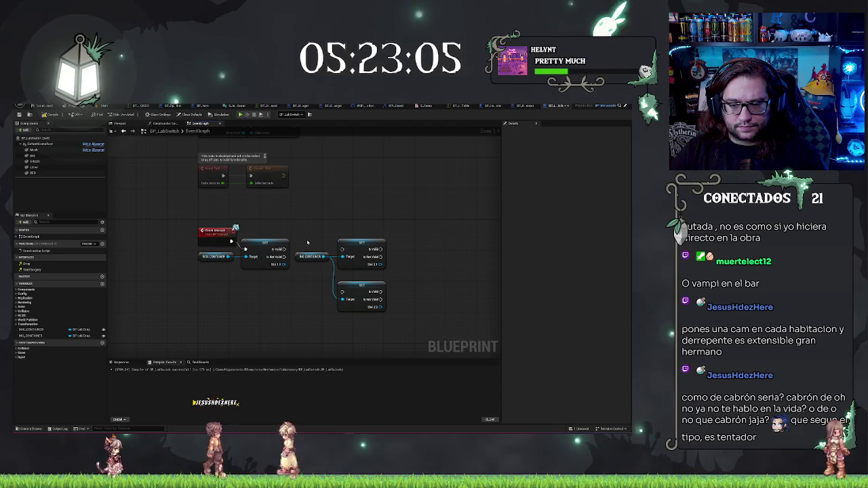
# - Chain the second and third Set nodes after the first, aligned in one row
pyautogui.moveTo(290, 250); pyautogui.dragTo(342, 249)
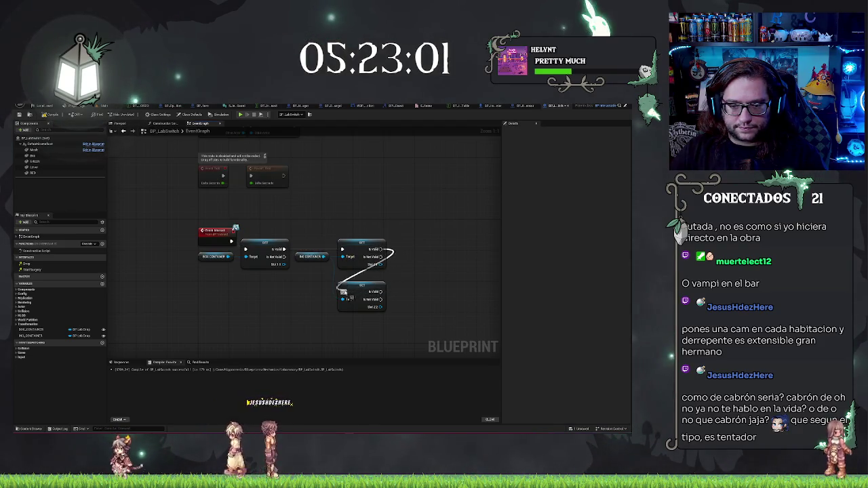
pyautogui.moveTo(382, 249)
pyautogui.mouseDown()
pyautogui.moveTo(342, 292)
pyautogui.moveTo(415, 287)
pyautogui.moveTo(433, 245)
pyautogui.mouseUp()
pyautogui.click(425, 295)
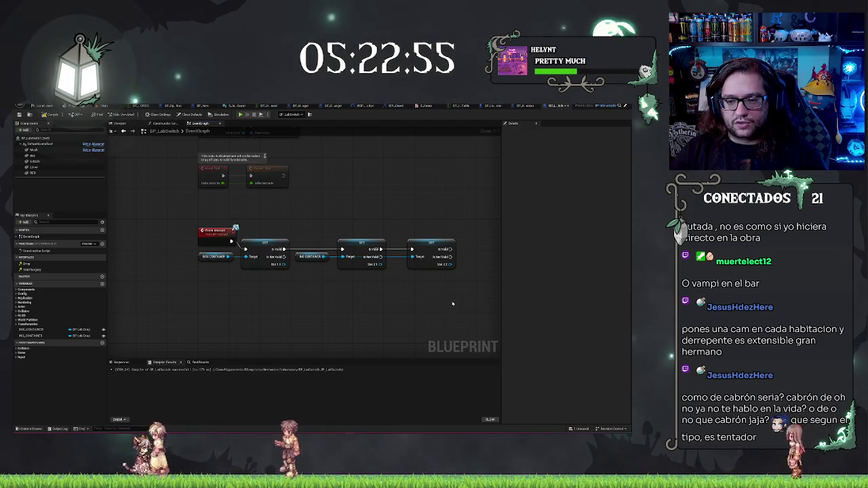
pyautogui.rightClick(246, 236)
# - Add a custom event via 'add comp', name it from 'InitLab', and place it below the Set chain
pyautogui.write('add comp')
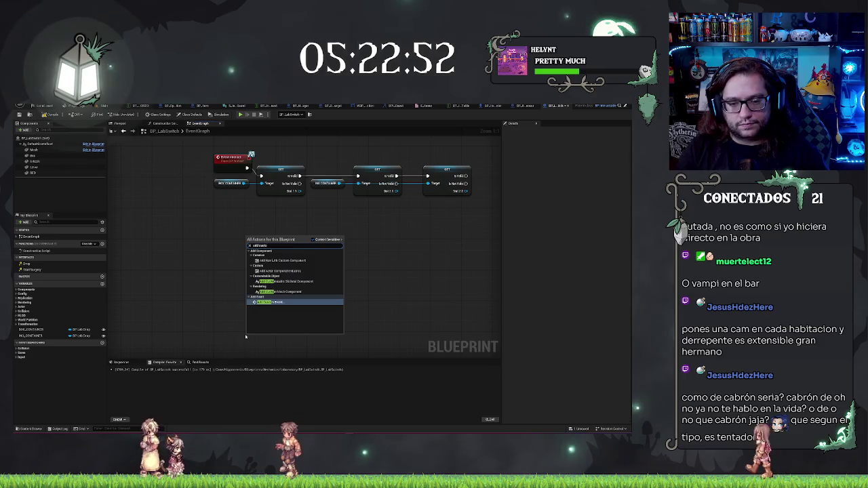
pyautogui.press('Return')
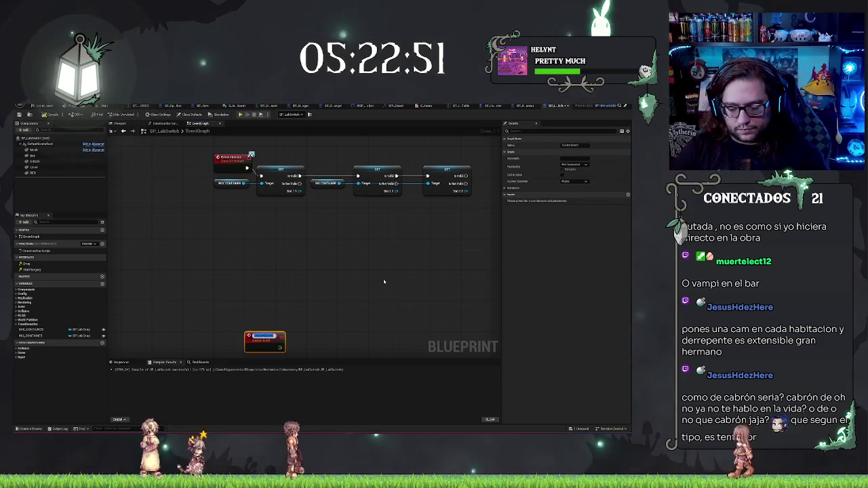
pyautogui.write('Init')
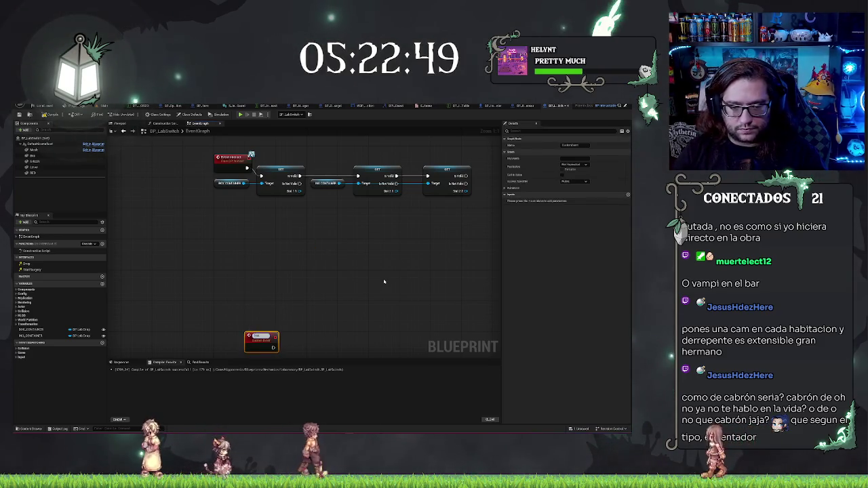
pyautogui.write('Lab')
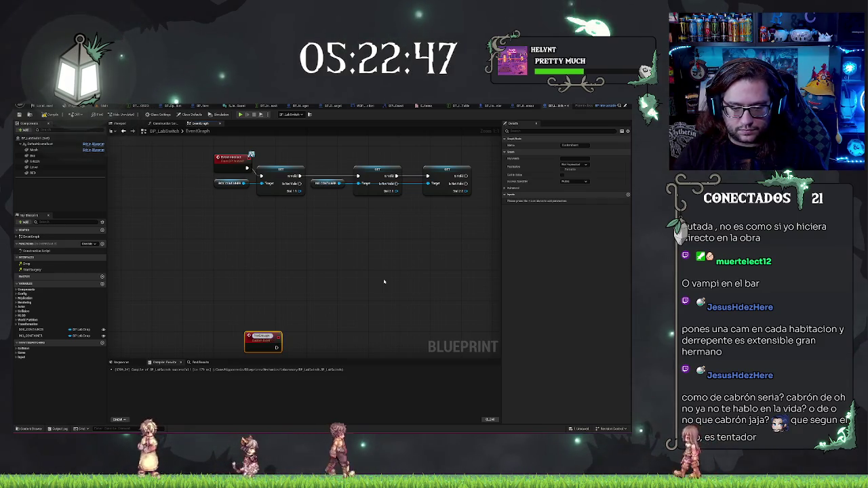
pyautogui.press('BackSpace')
pyautogui.press('BackSpace')
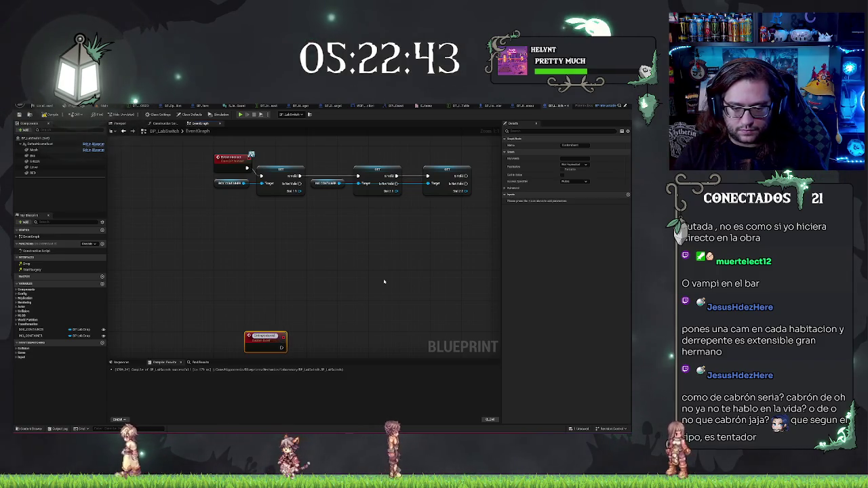
pyautogui.click(246, 340)
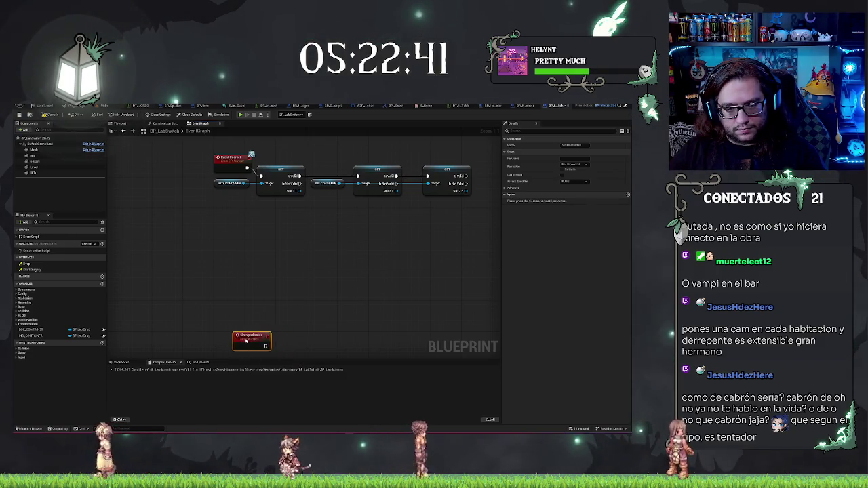
pyautogui.moveTo(246, 340); pyautogui.dragTo(230, 341)
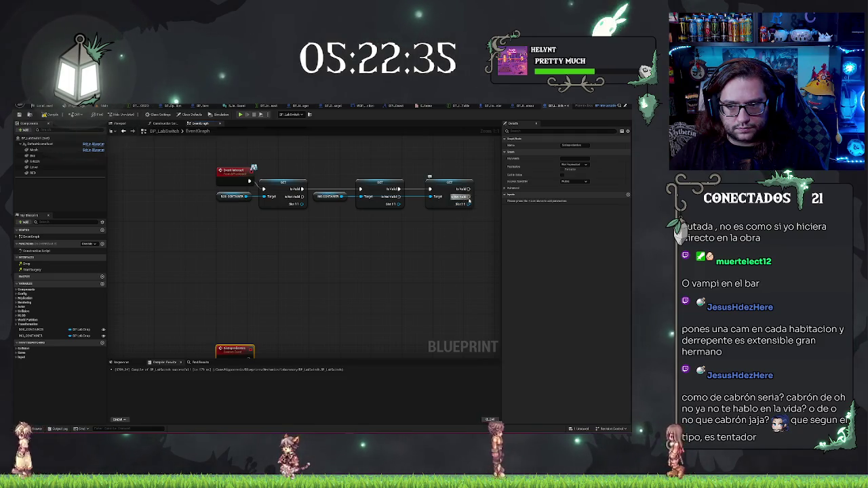
# - Wire the third and second Gets' not-valid outputs into a new call node via an aligned reroute
pyautogui.moveTo(468, 197); pyautogui.dragTo(492, 234)
pyautogui.click(523, 247)
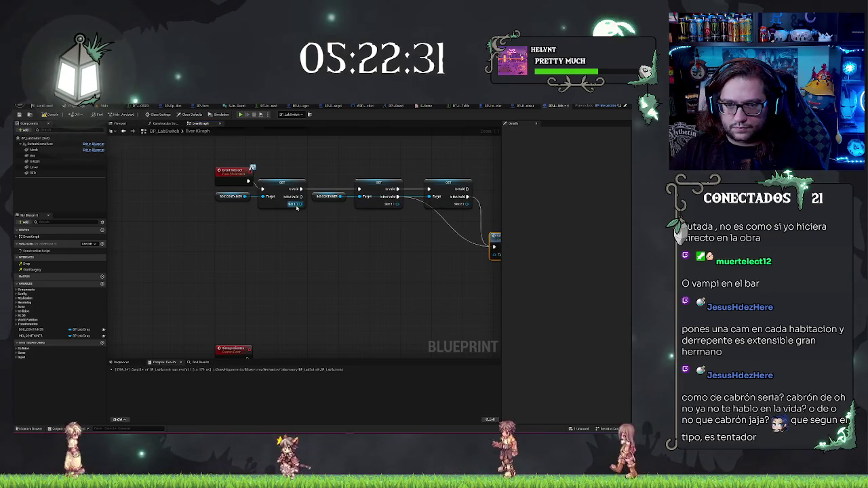
pyautogui.moveTo(302, 197)
pyautogui.mouseDown()
pyautogui.moveTo(423, 250)
pyautogui.moveTo(489, 246)
pyautogui.moveTo(482, 247)
pyautogui.mouseUp()
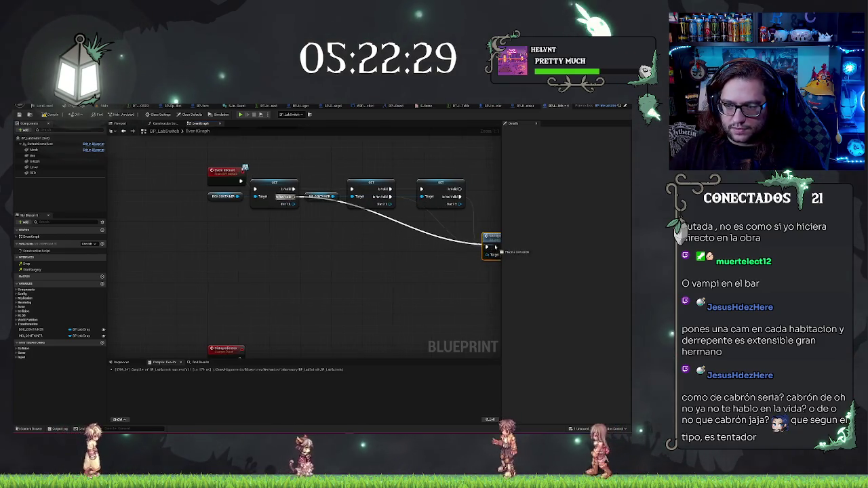
pyautogui.doubleClick(373, 217)
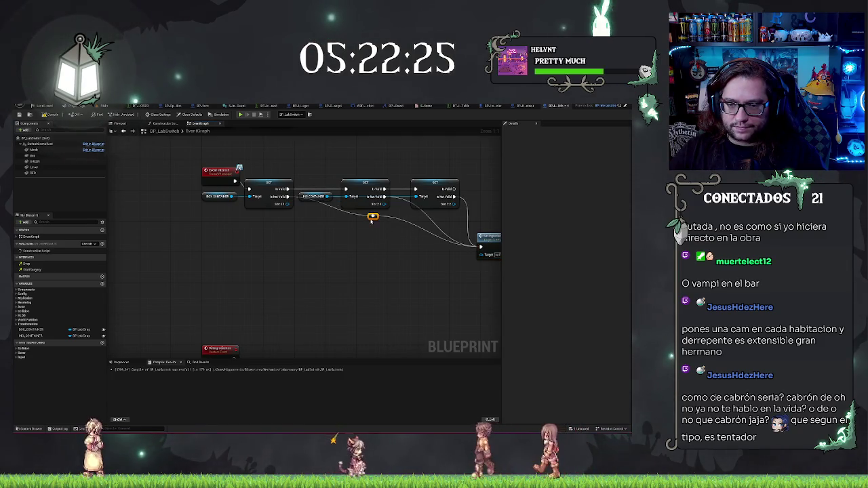
pyautogui.moveTo(373, 217); pyautogui.dragTo(319, 251)
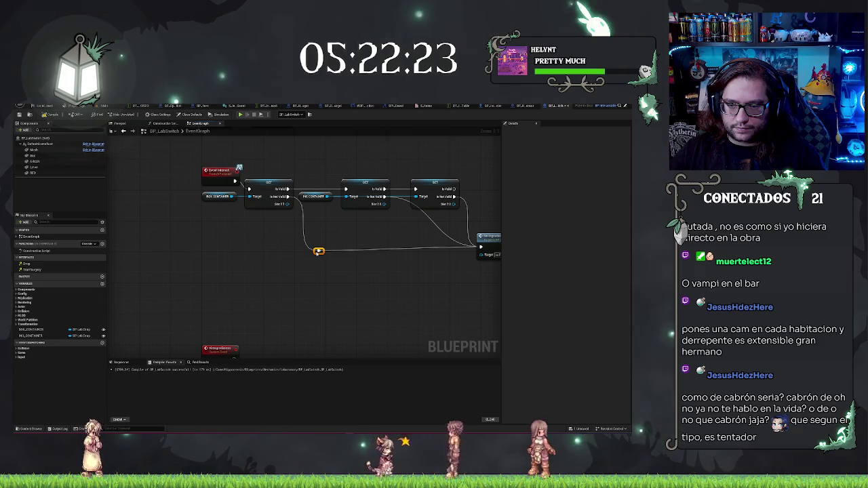
pyautogui.keyDown('shift'); pyautogui.click(493, 239); pyautogui.keyUp('shift')
pyautogui.press('q')
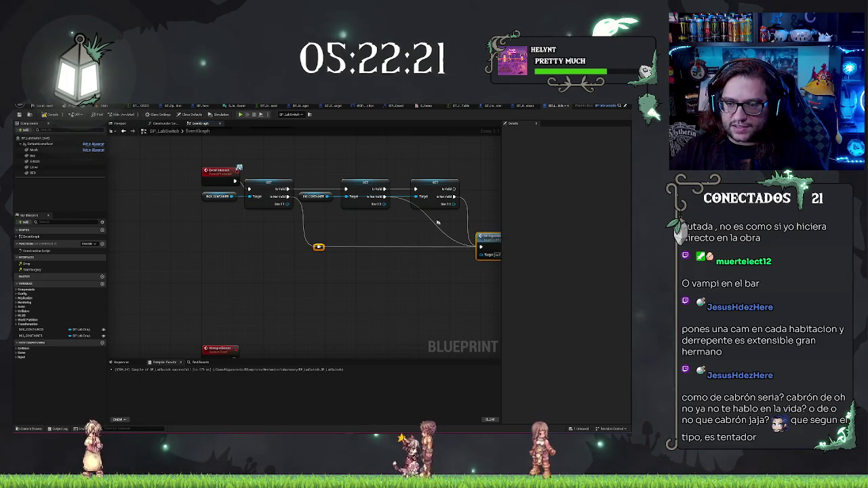
# - Route the middle Get's not-valid output through a second reroute and align both reroutes
pyautogui.click(415, 247)
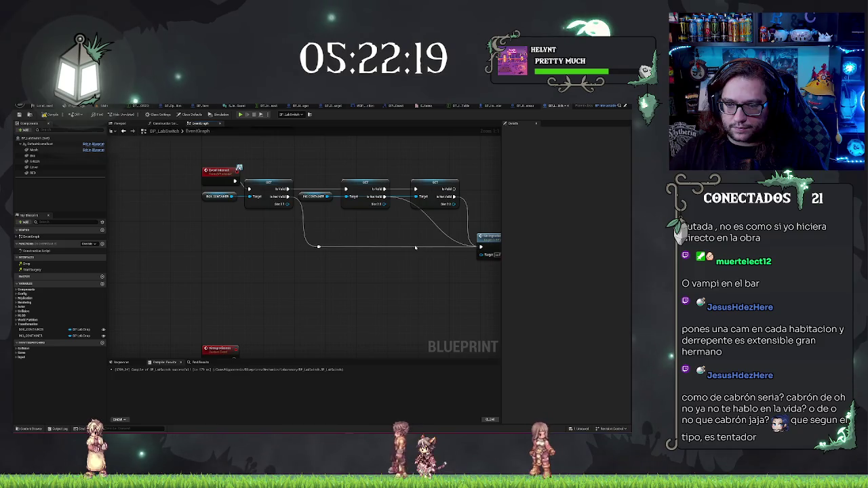
pyautogui.doubleClick(407, 243)
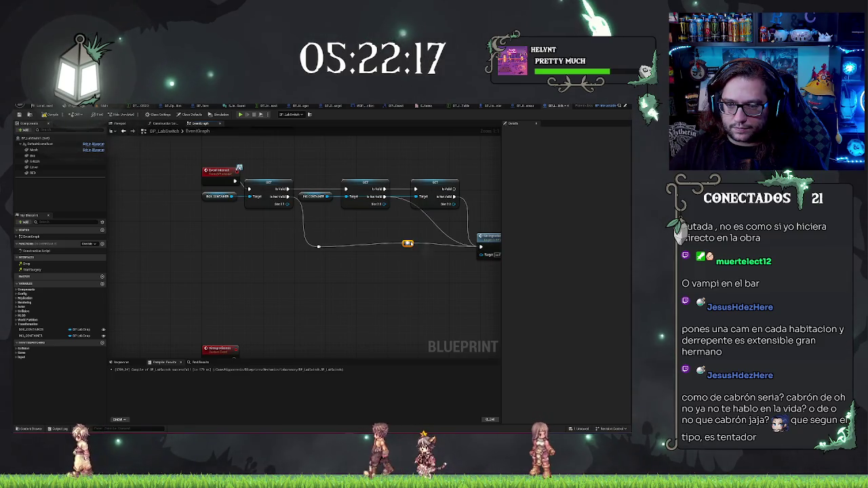
pyautogui.moveTo(407, 243); pyautogui.dragTo(385, 199)
pyautogui.click(407, 243)
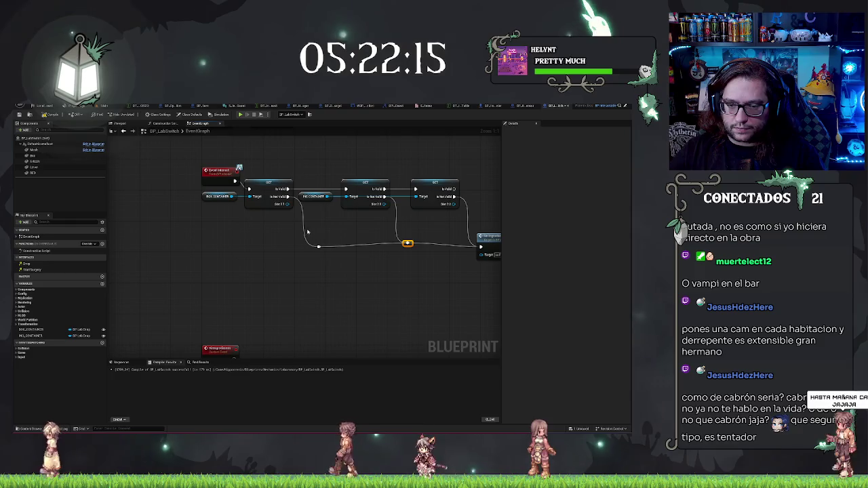
pyautogui.keyDown('ctrl'); pyautogui.click(319, 246); pyautogui.keyUp('ctrl')
pyautogui.press('q')
pyautogui.click(382, 275)
pyautogui.scroll(-2, 333, 292)
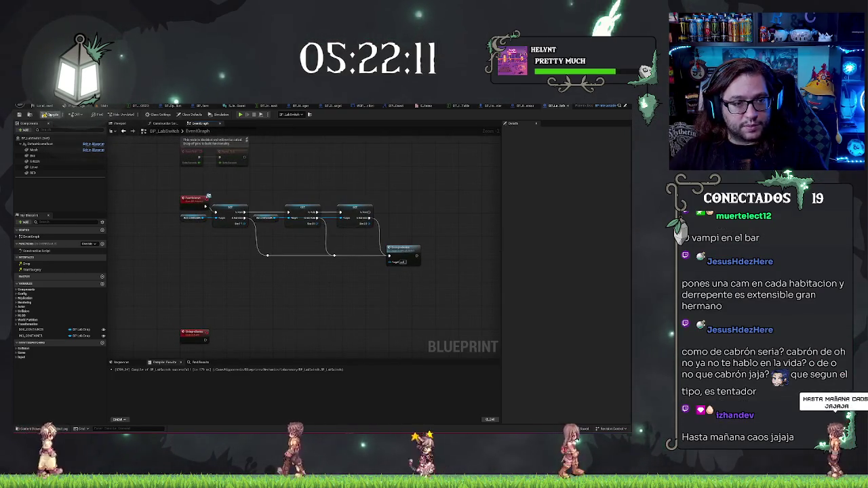
pyautogui.press('F7')
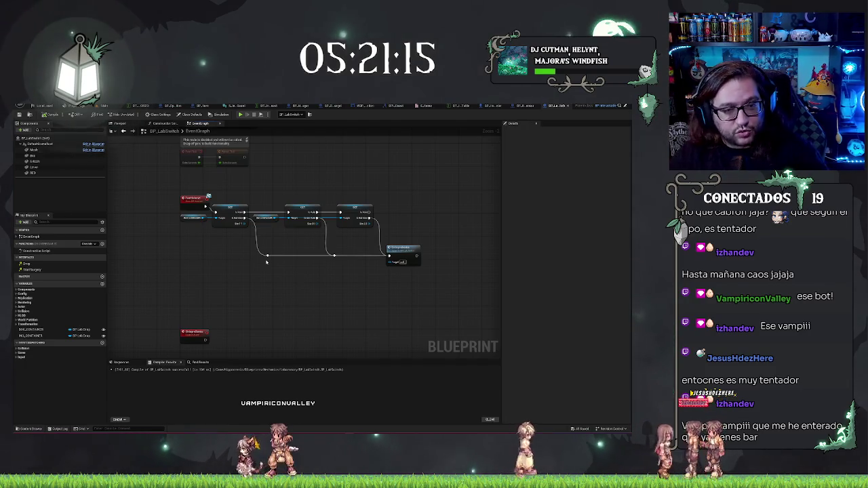
# - Recentre the graph view on the compiled node chain
pyautogui.moveTo(347, 308); pyautogui.dragTo(361, 265)
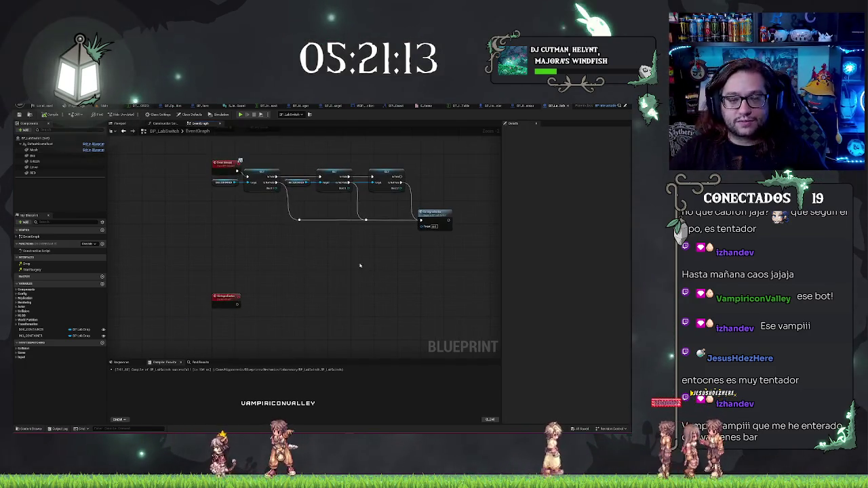
# - Inspect the electrical cabinet model in the blueprint's 3D preview
pyautogui.click(119, 124)
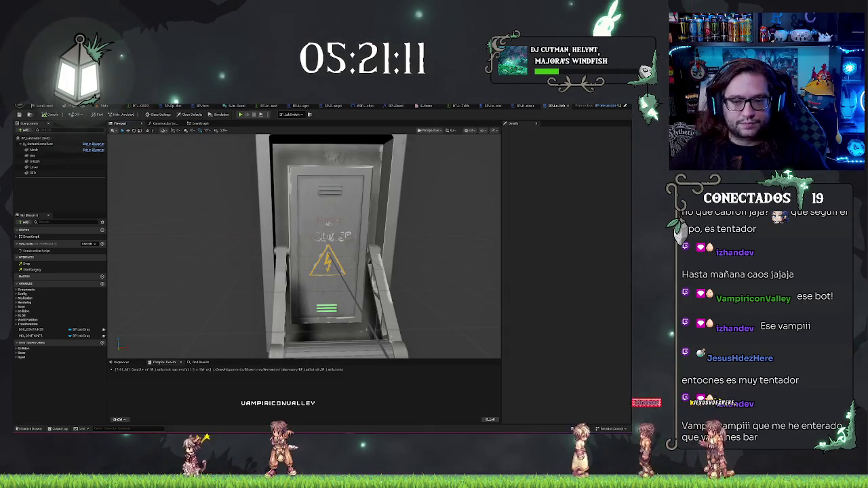
pyautogui.moveTo(184, 253); pyautogui.dragTo(319, 256)
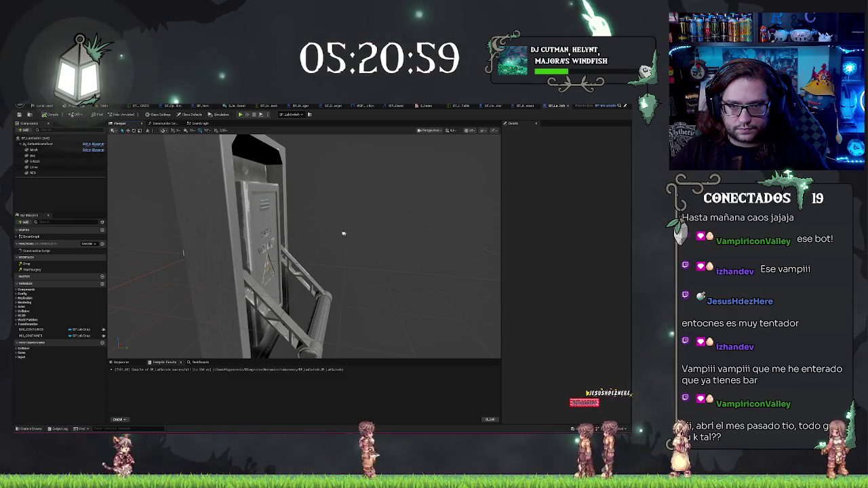
pyautogui.moveTo(344, 233); pyautogui.dragTo(331, 226)
# - Return to the Event Graph and pan to empty space below the existing nodes
pyautogui.click(200, 123)
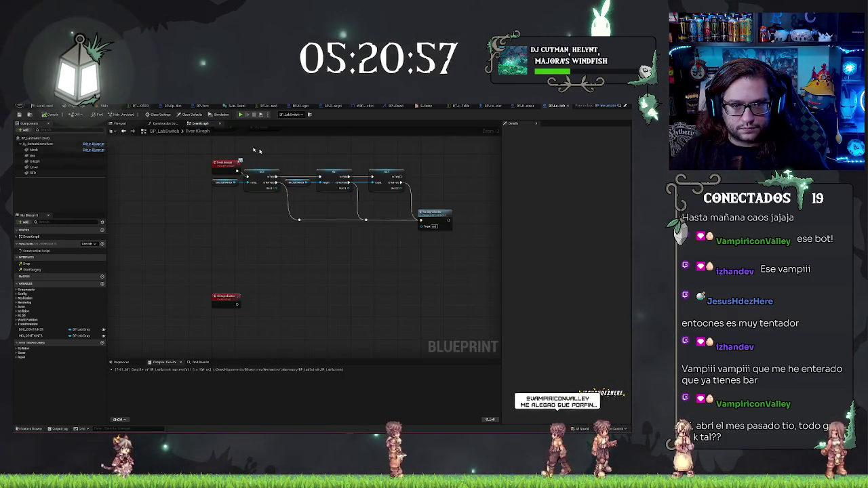
pyautogui.moveTo(268, 290); pyautogui.dragTo(287, 222)
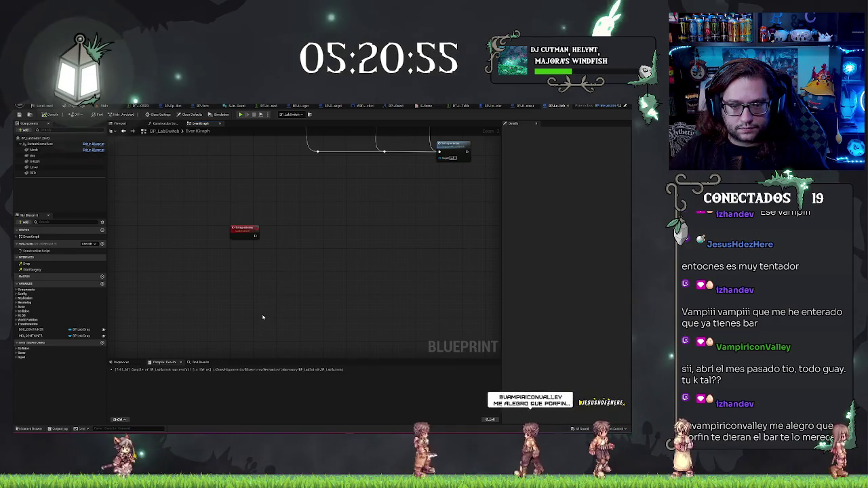
pyautogui.moveTo(265, 316); pyautogui.dragTo(267, 280)
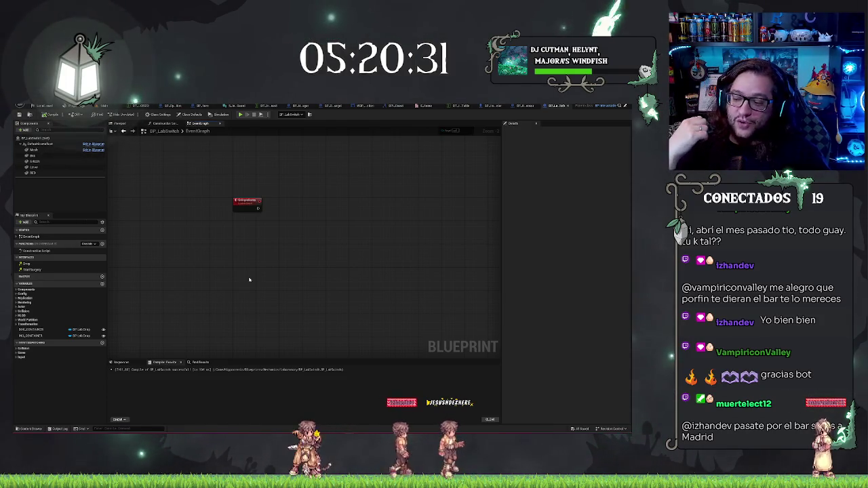
pyautogui.scroll(1, 255, 230)
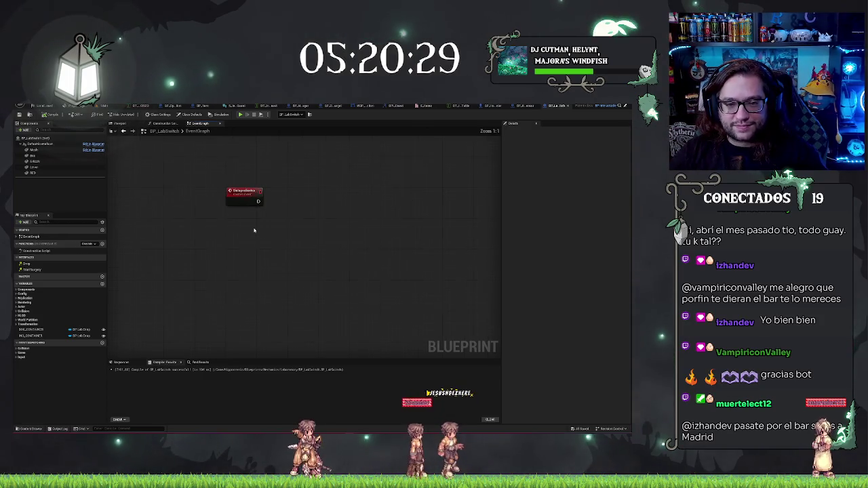
# - Create a ChangeColor custom event with a Boolean input named Active?
pyautogui.rightClick(234, 291)
pyautogui.write('add')
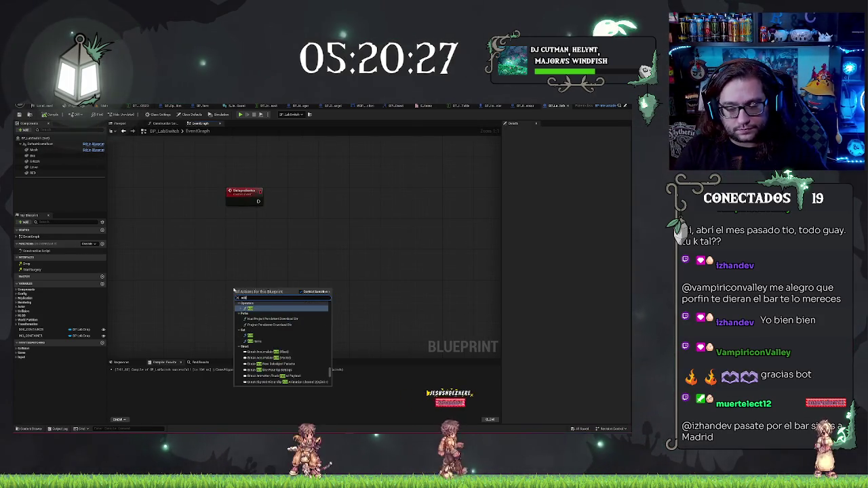
pyautogui.write(' custom')
pyautogui.press('Return')
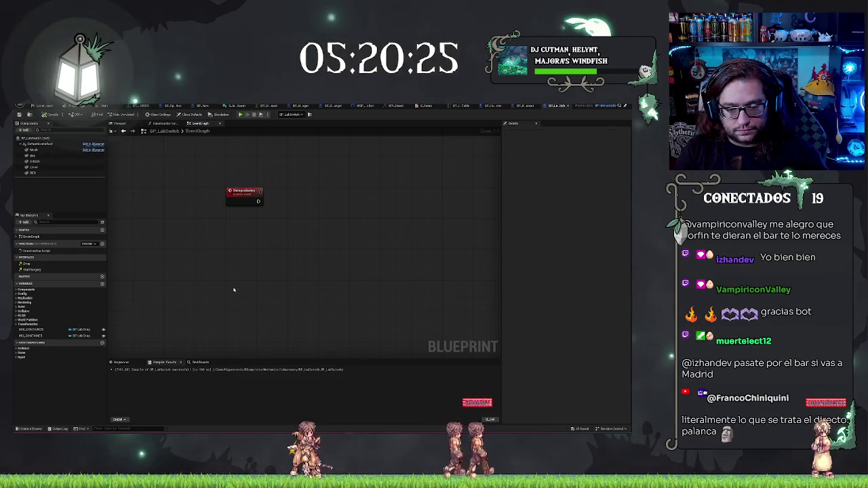
pyautogui.write('ChangeColor')
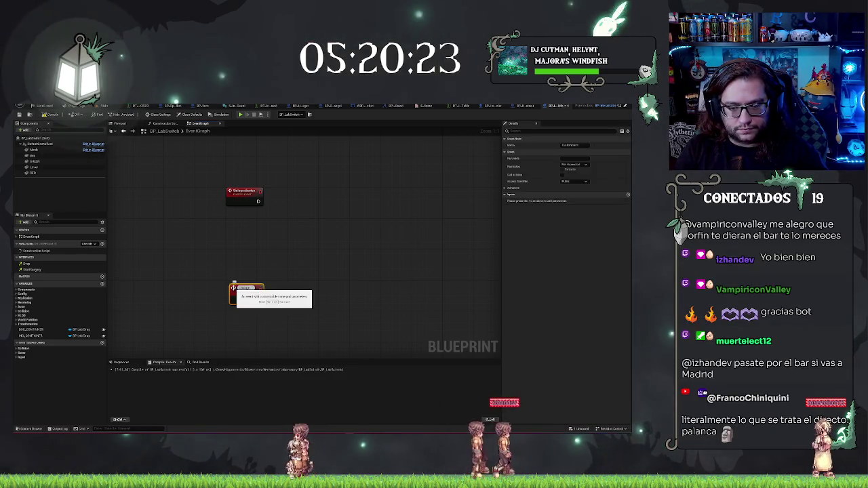
pyautogui.press('Return')
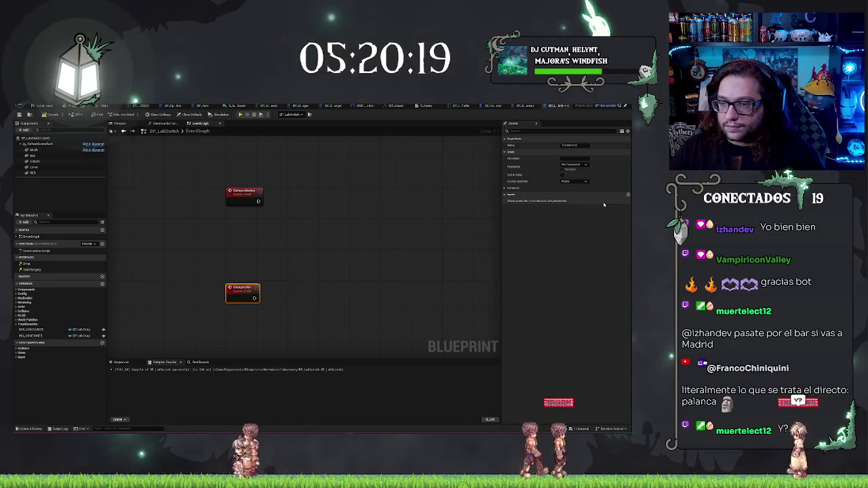
pyautogui.click(629, 195)
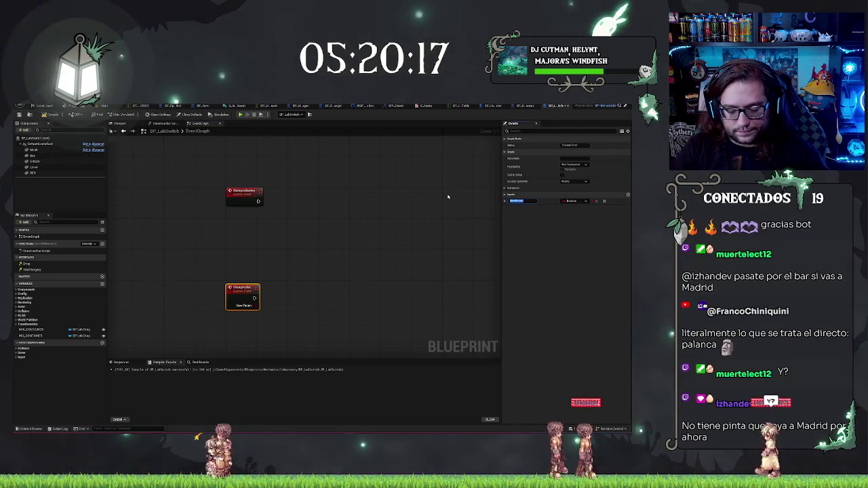
pyautogui.write('Active?')
pyautogui.press('Return')
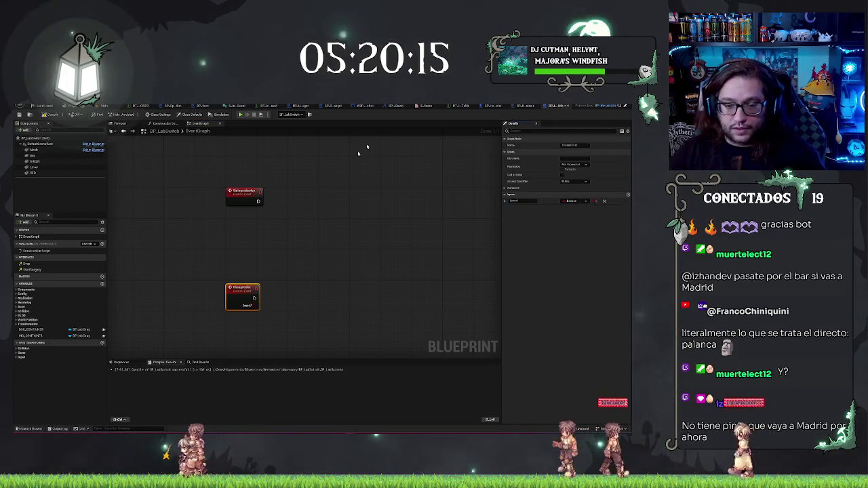
# - Add a Branch after ChangeColor and paste the Set Color and RED nodes beside it
pyautogui.moveTo(254, 298); pyautogui.dragTo(280, 299)
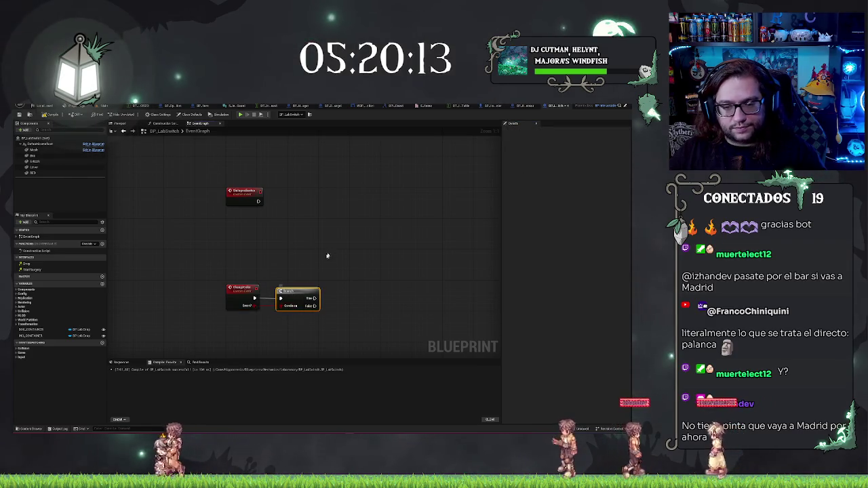
pyautogui.click(163, 123)
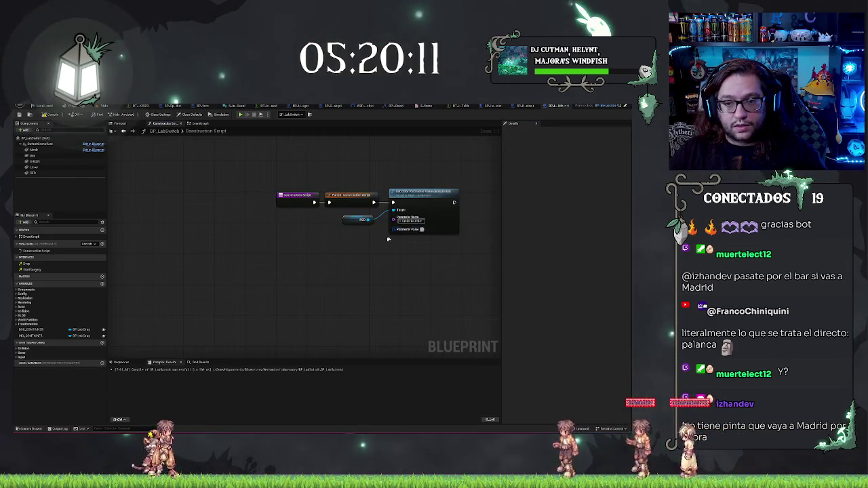
pyautogui.click(192, 124)
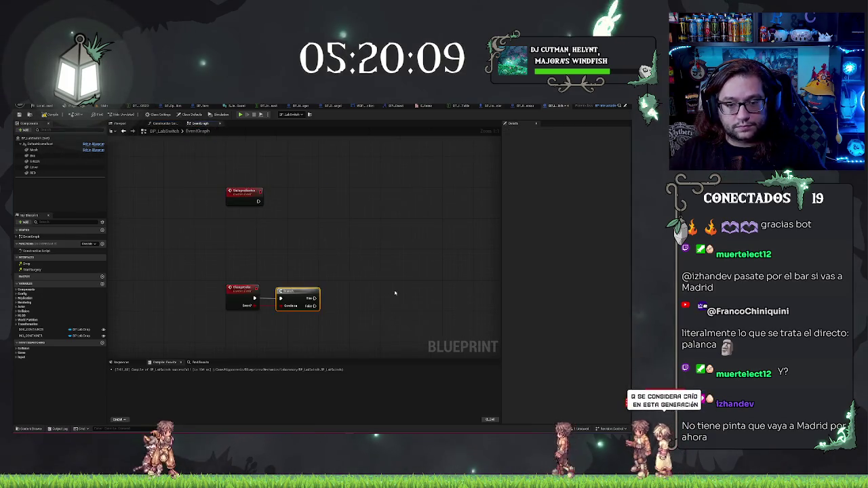
pyautogui.hotkey('ctrl', 'v')
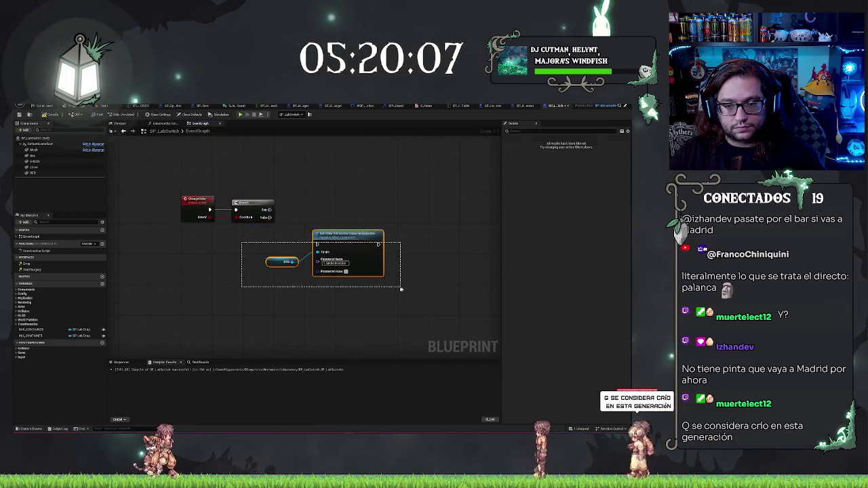
pyautogui.moveTo(326, 253)
pyautogui.mouseDown()
pyautogui.moveTo(311, 216)
pyautogui.moveTo(318, 222)
pyautogui.mouseUp()
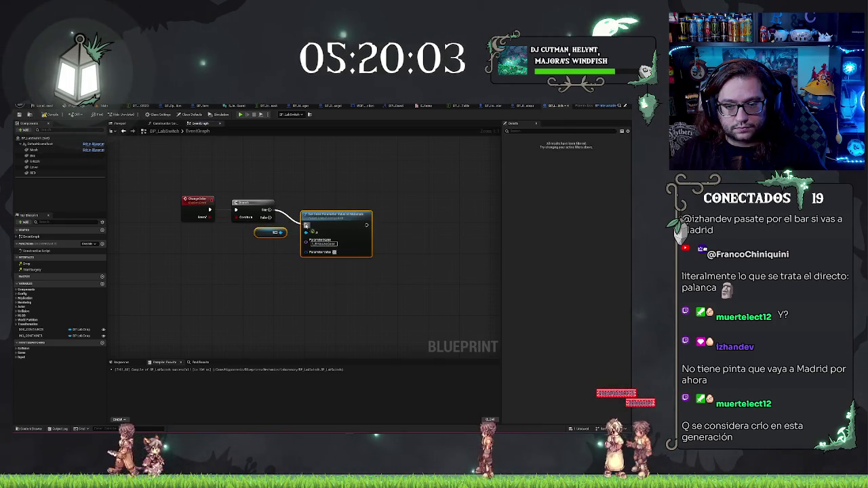
# - Set the colour value and duplicate the Set Color nodes into two rows of pairs
pyautogui.click(334, 252)
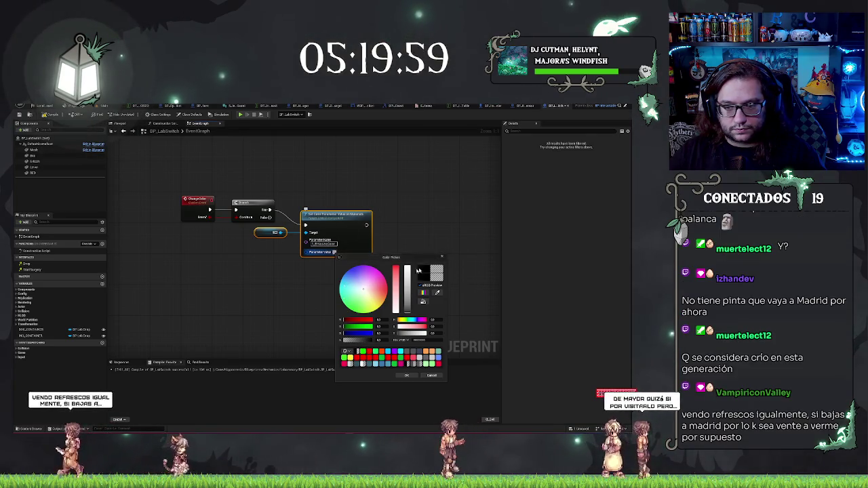
pyautogui.click(426, 246)
pyautogui.hotkey('ctrl', 'v')
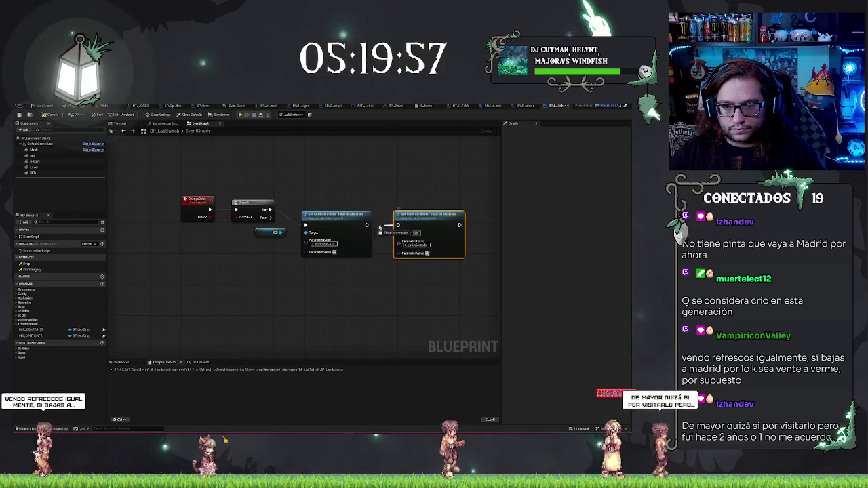
pyautogui.moveTo(338, 194); pyautogui.dragTo(407, 237)
pyautogui.hotkey('ctrl', 'c')
pyautogui.hotkey('ctrl', 'v')
pyautogui.moveTo(358, 280); pyautogui.dragTo(353, 265)
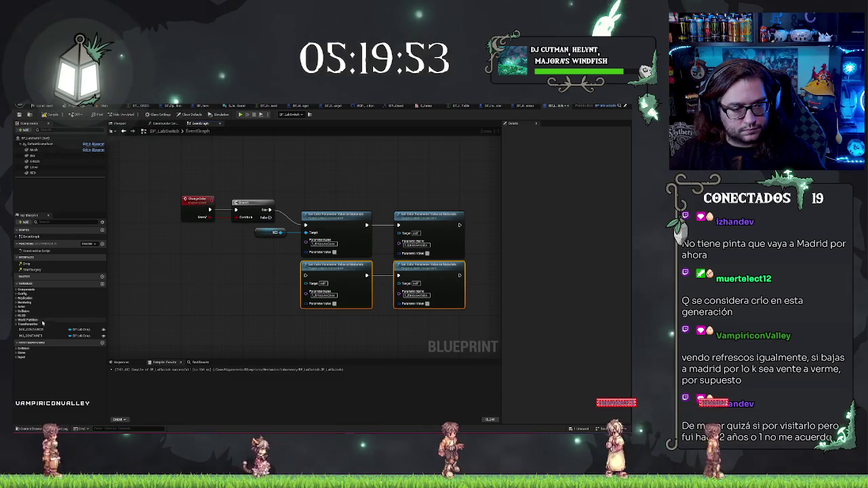
# - Add a GREEN component reference and wire it into the upper-right Set Color target
pyautogui.rightClick(248, 288)
pyautogui.write('getphys')
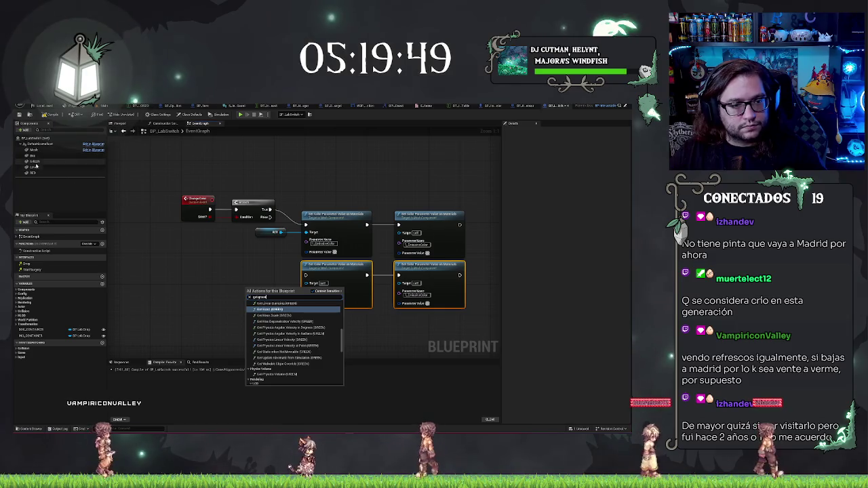
pyautogui.moveTo(31, 160)
pyautogui.mouseDown()
pyautogui.moveTo(192, 264)
pyautogui.moveTo(271, 285)
pyautogui.mouseUp()
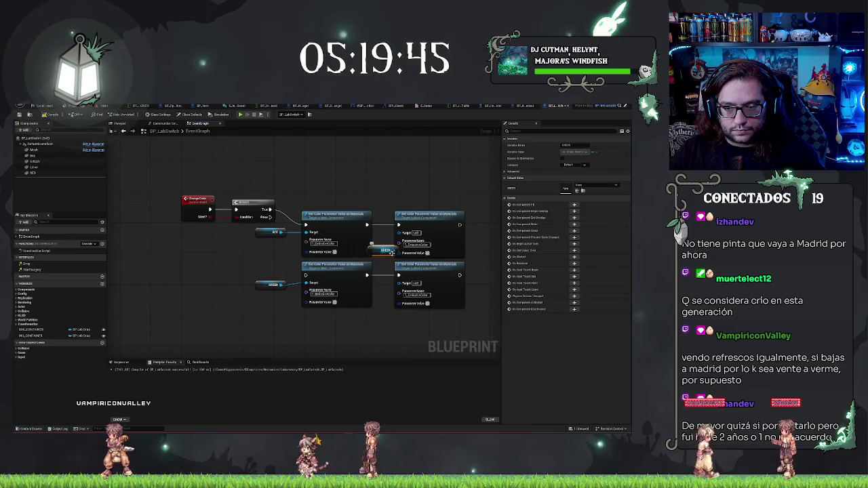
pyautogui.moveTo(391, 252); pyautogui.dragTo(395, 234)
pyautogui.moveTo(388, 205); pyautogui.dragTo(475, 314)
pyautogui.moveTo(429, 214); pyautogui.dragTo(455, 215)
pyautogui.moveTo(390, 235); pyautogui.dragTo(426, 232)
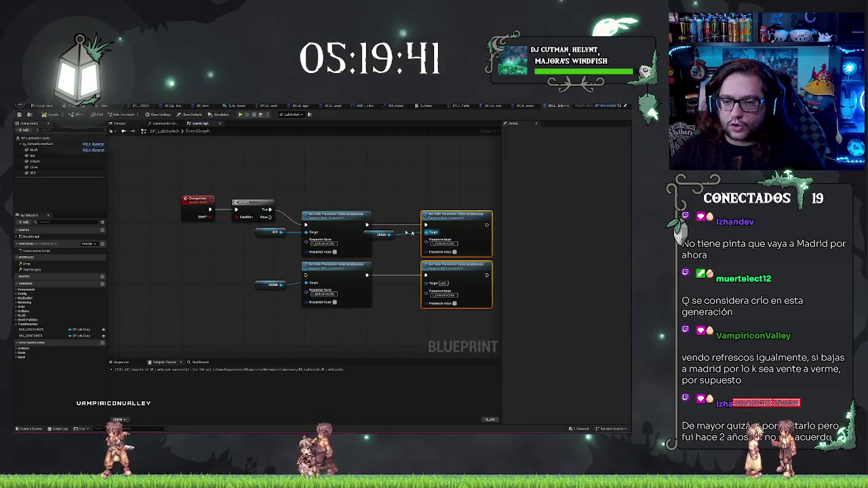
# - Connect RED to the lower-right Set Color target and tidy the node layout
pyautogui.click(273, 232)
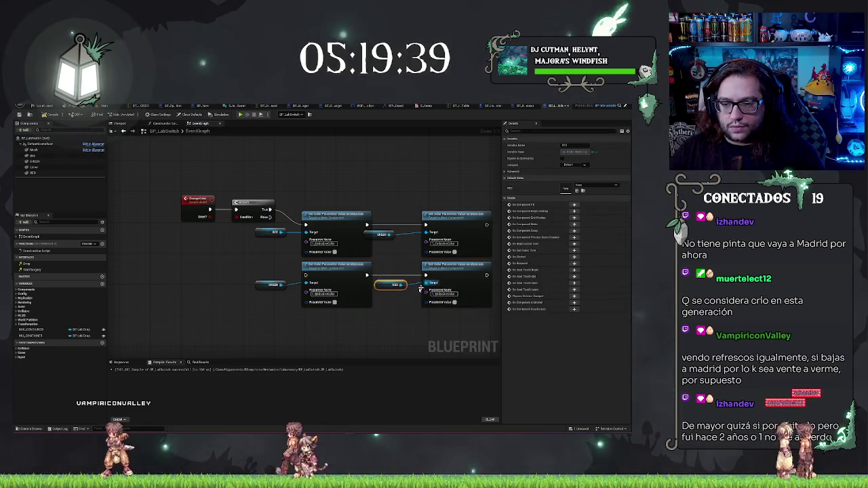
pyautogui.click(430, 269)
pyautogui.click(444, 217)
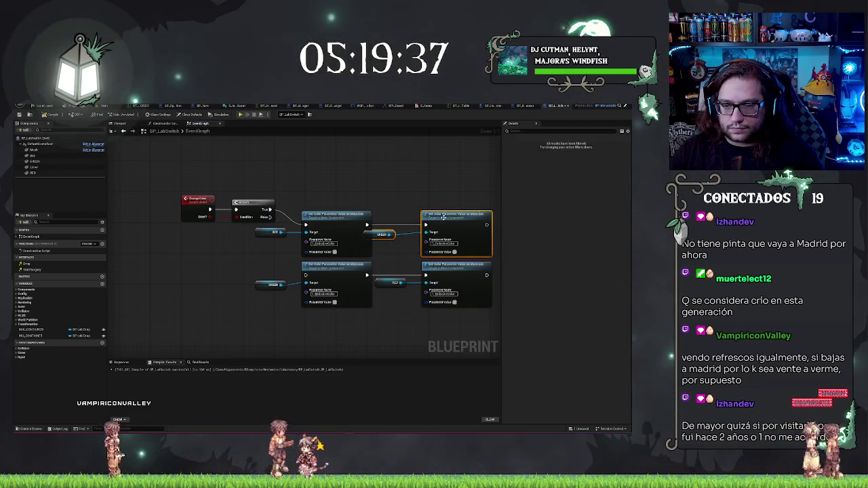
pyautogui.moveTo(383, 232); pyautogui.dragTo(402, 232)
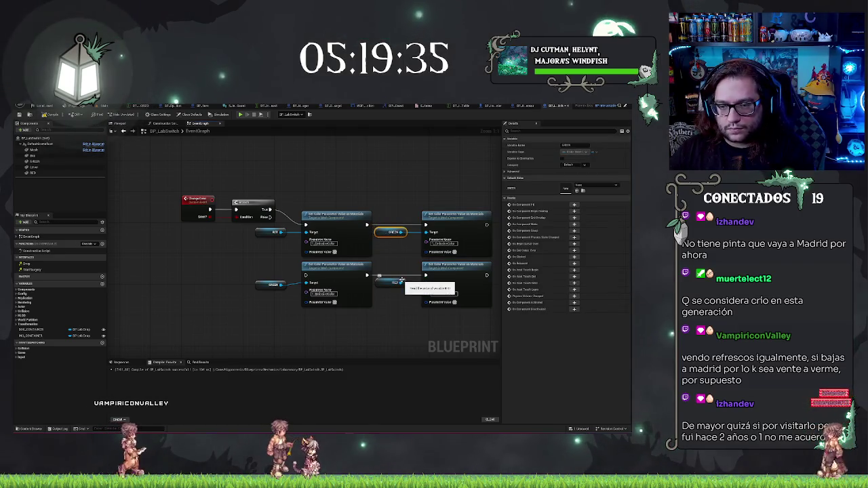
pyautogui.click(401, 308)
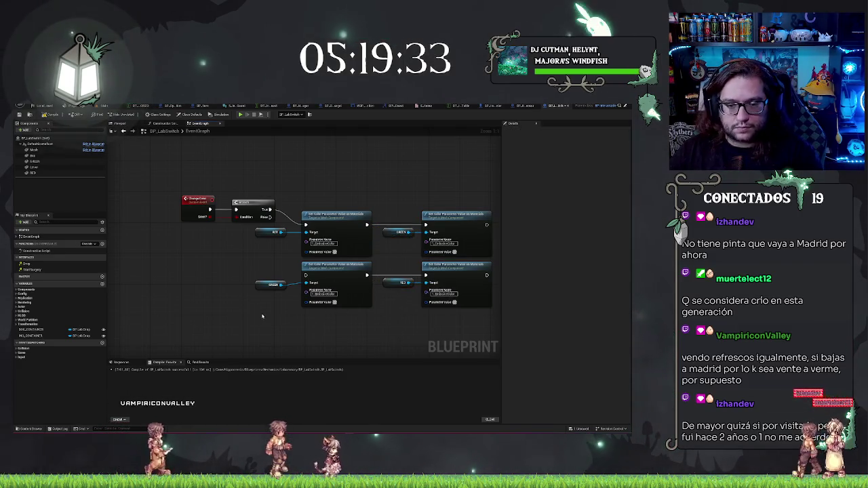
pyautogui.moveTo(263, 316)
pyautogui.mouseDown()
pyautogui.moveTo(312, 278)
pyautogui.moveTo(272, 259)
pyautogui.mouseUp()
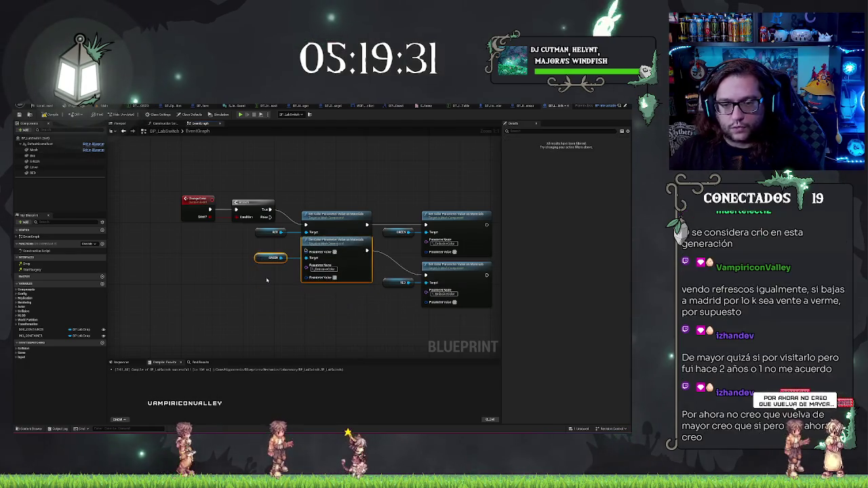
pyautogui.hotkey('ctrl', 'z')
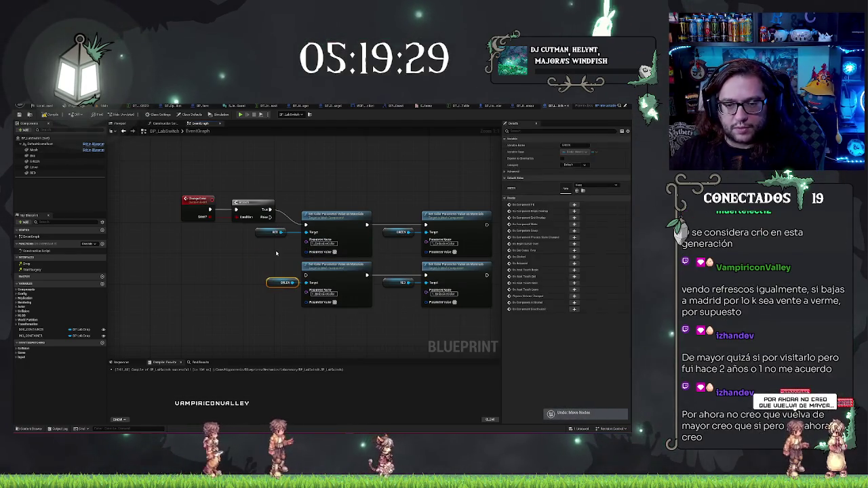
pyautogui.moveTo(274, 258)
pyautogui.mouseDown()
pyautogui.moveTo(270, 221)
pyautogui.moveTo(266, 231)
pyautogui.mouseUp()
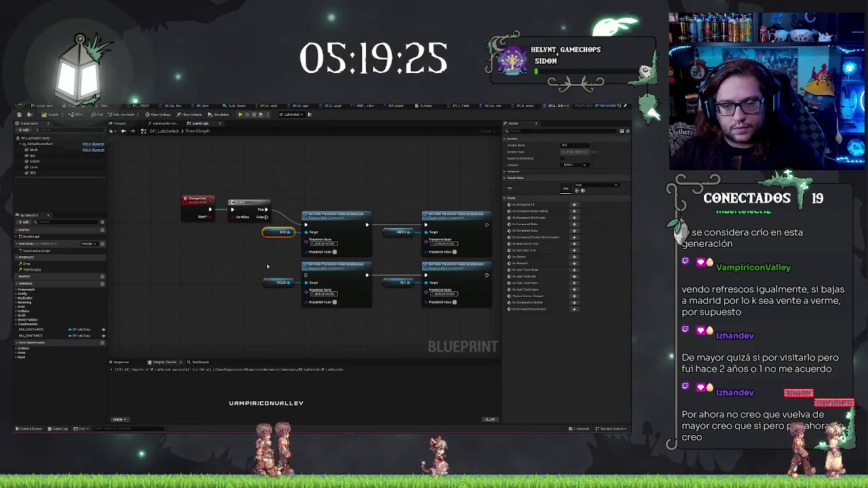
# - Connect the Branch's False output to the lower Set Color row
pyautogui.click(267, 267)
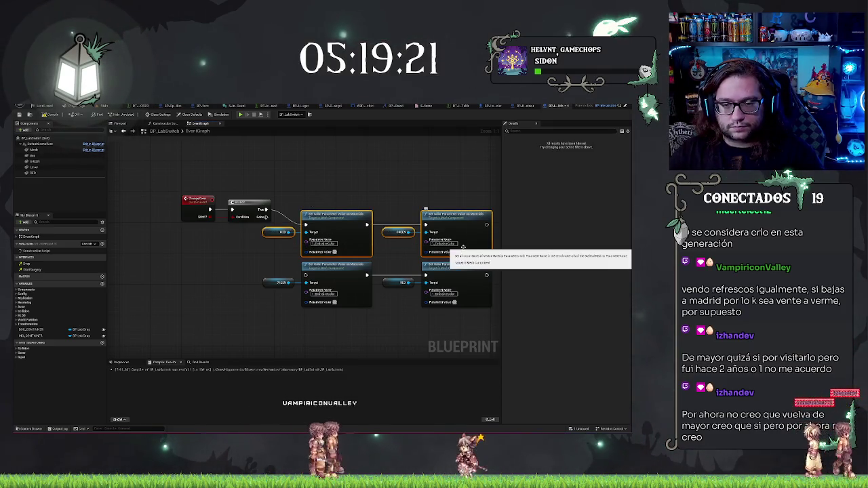
pyautogui.moveTo(464, 247); pyautogui.dragTo(475, 231)
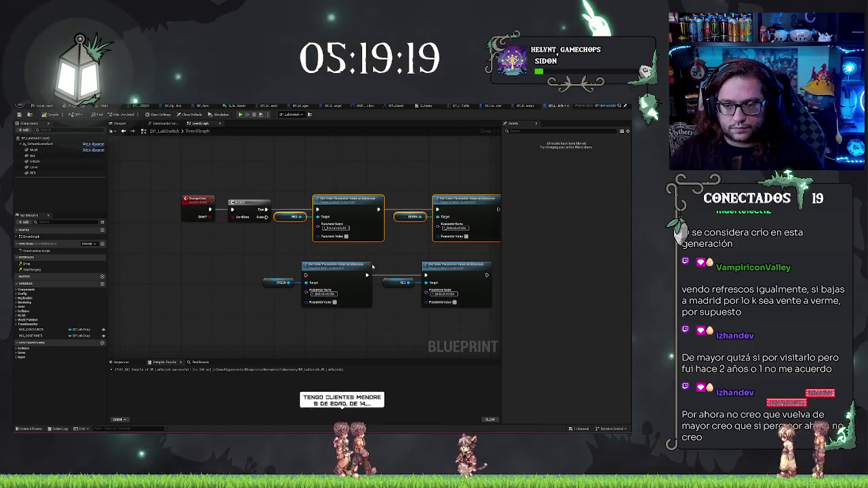
pyautogui.moveTo(372, 267); pyautogui.dragTo(296, 265)
pyautogui.moveTo(192, 215); pyautogui.dragTo(230, 273)
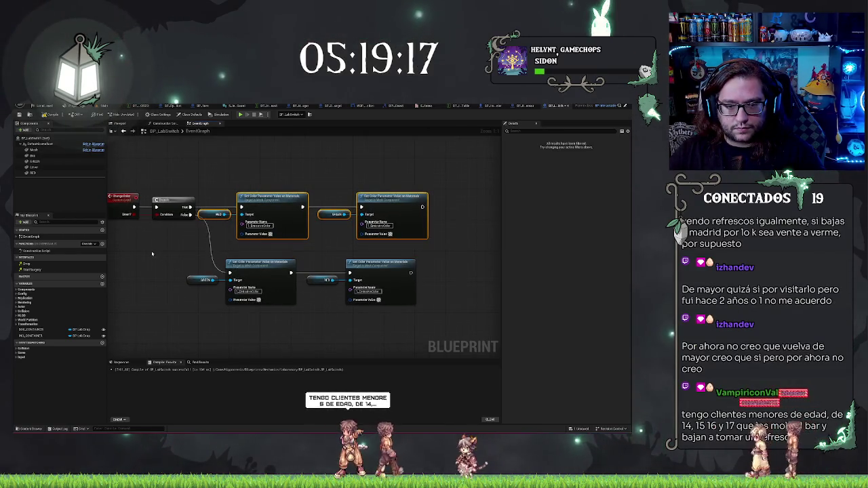
pyautogui.moveTo(152, 254); pyautogui.dragTo(527, 335)
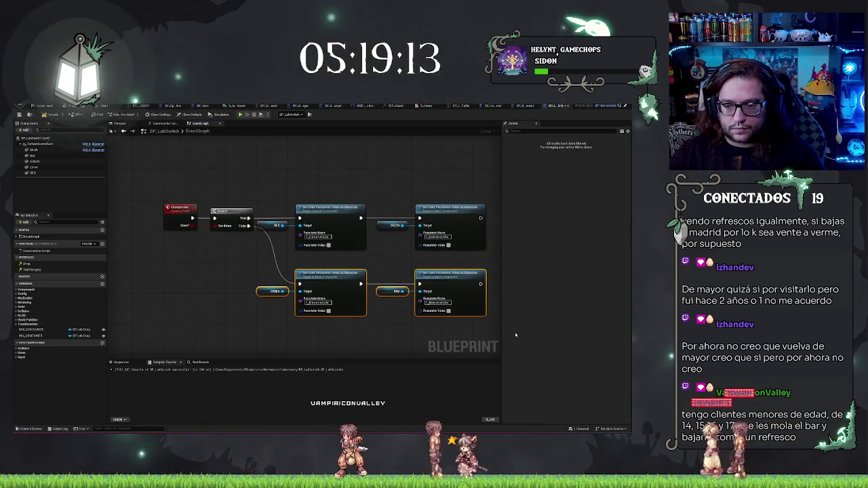
pyautogui.click(377, 234)
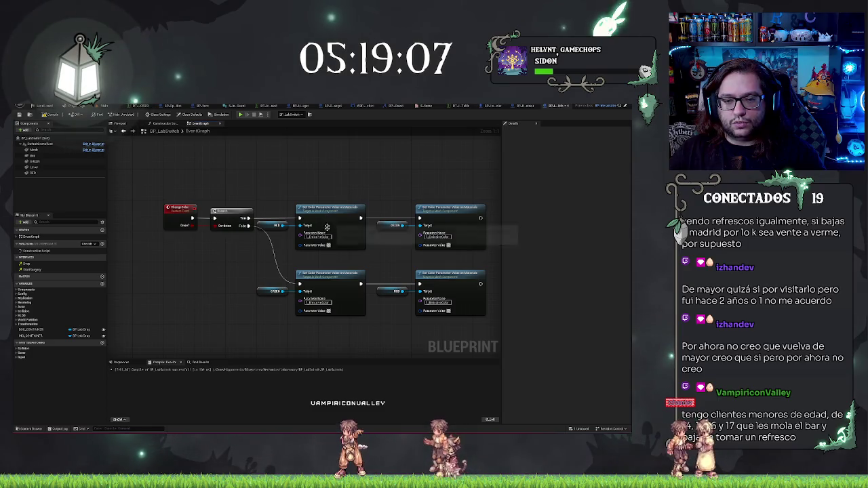
# - Set the upper-right Set Color to bright green and the lower-right to red
pyautogui.click(448, 245)
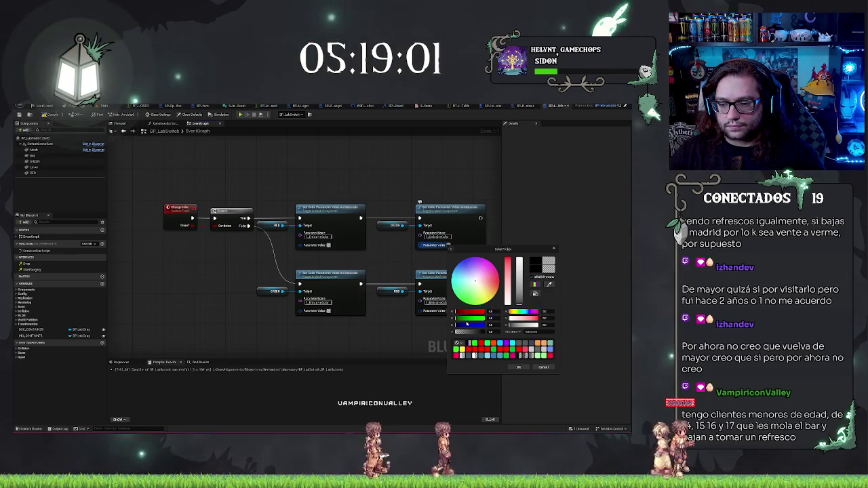
pyautogui.click(506, 343)
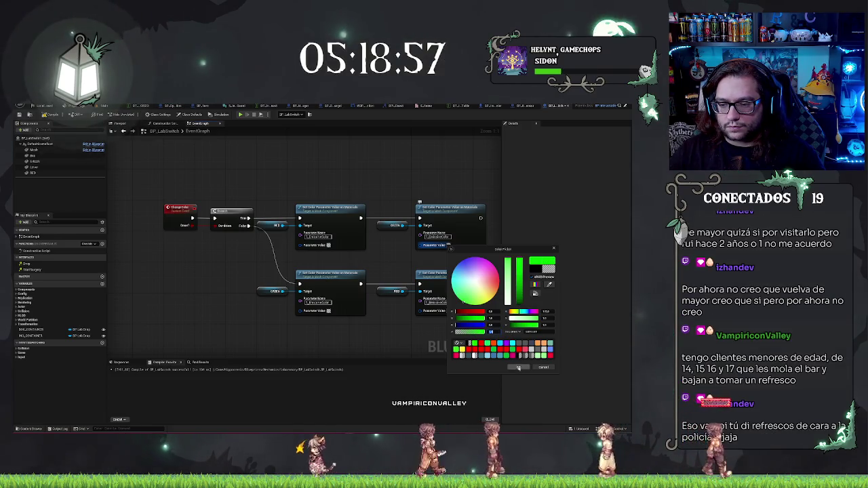
pyautogui.click(519, 367)
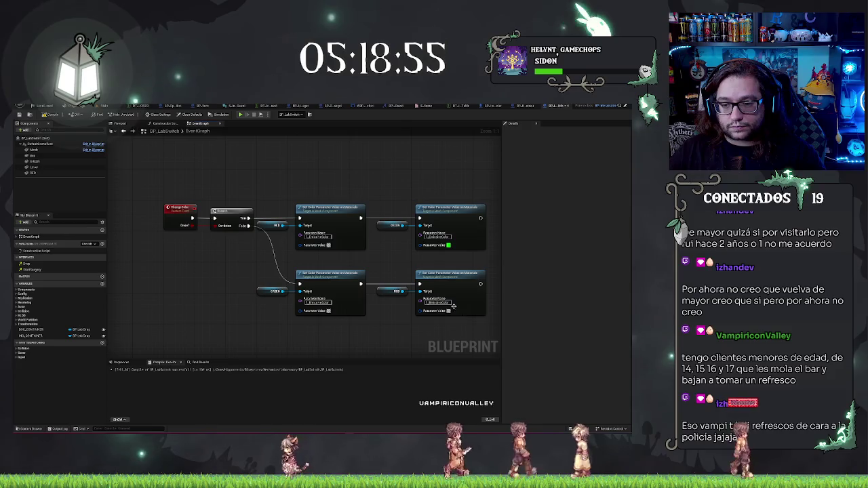
pyautogui.click(448, 311)
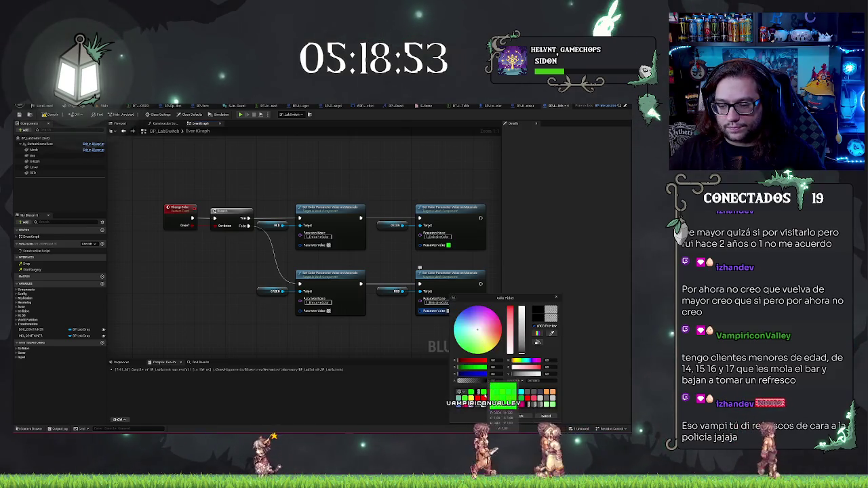
pyautogui.click(483, 392)
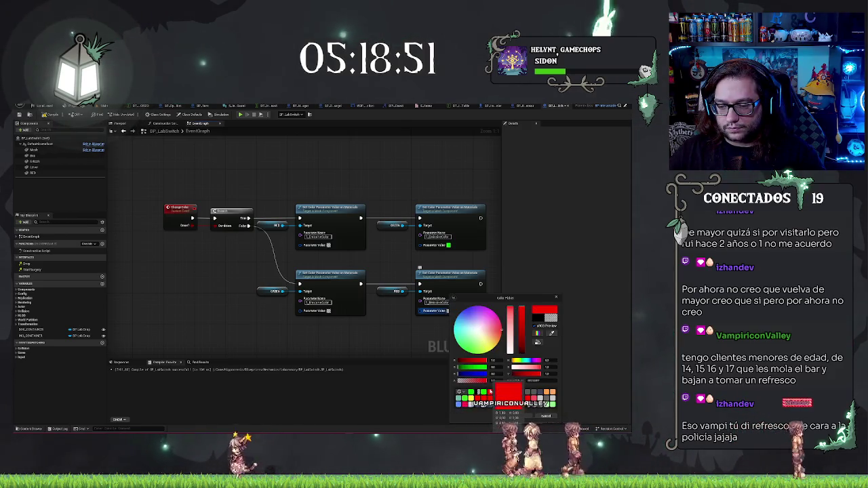
pyautogui.press('Return')
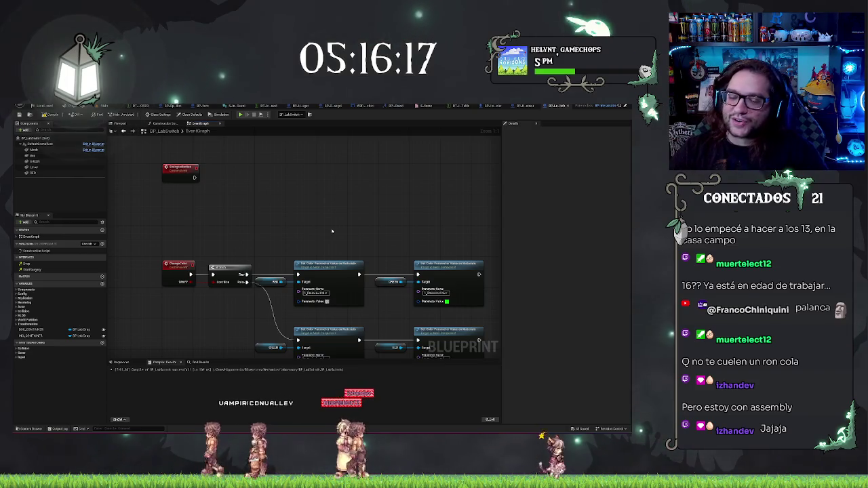
# - Pan to the Event Interact chain, nudging BOX CONTAINER and Event Interact slightly lower
pyautogui.moveTo(327, 227)
pyautogui.mouseDown()
pyautogui.moveTo(388, 238)
pyautogui.moveTo(360, 292)
pyautogui.moveTo(318, 249)
pyautogui.moveTo(291, 277)
pyautogui.mouseUp()
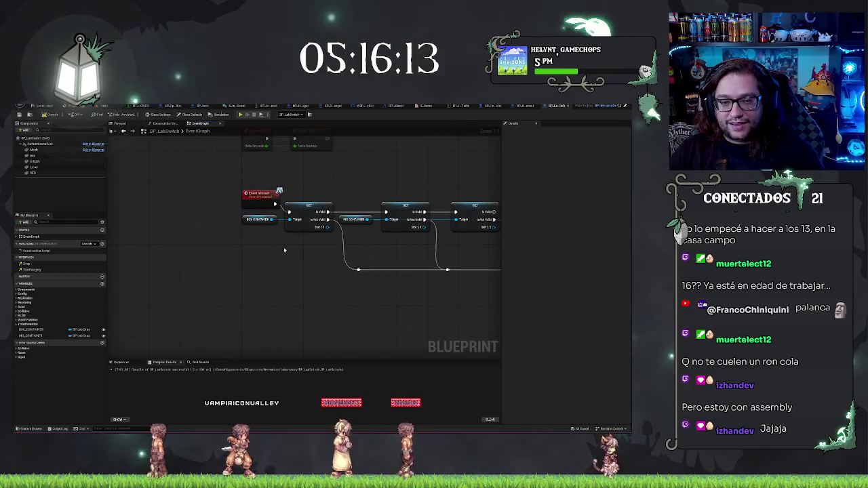
pyautogui.moveTo(257, 219); pyautogui.dragTo(259, 231)
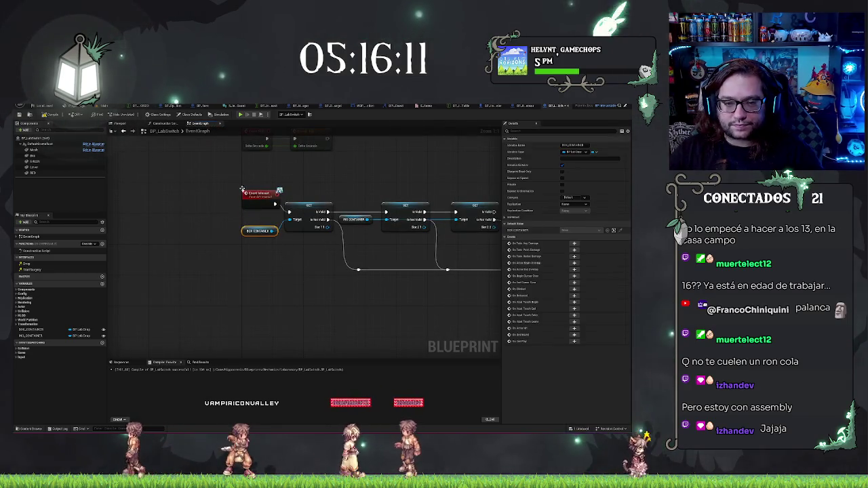
pyautogui.click(242, 190)
pyautogui.moveTo(260, 194); pyautogui.dragTo(259, 202)
pyautogui.click(323, 289)
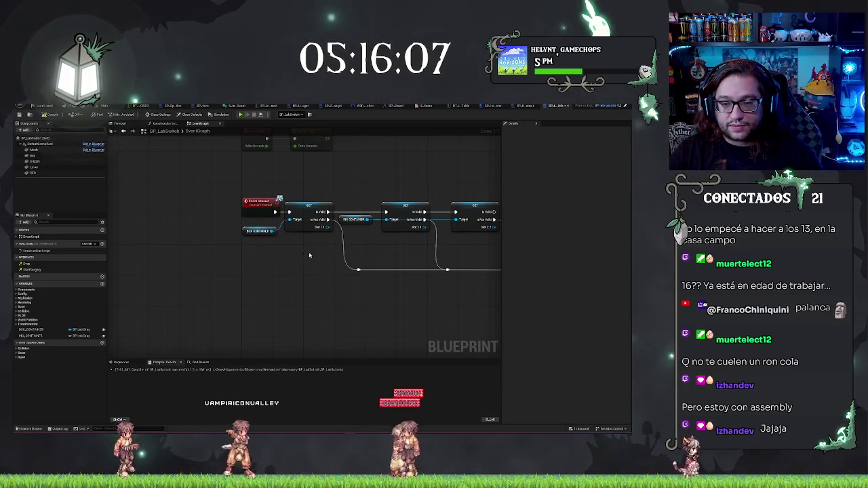
pyautogui.moveTo(466, 314); pyautogui.dragTo(357, 290)
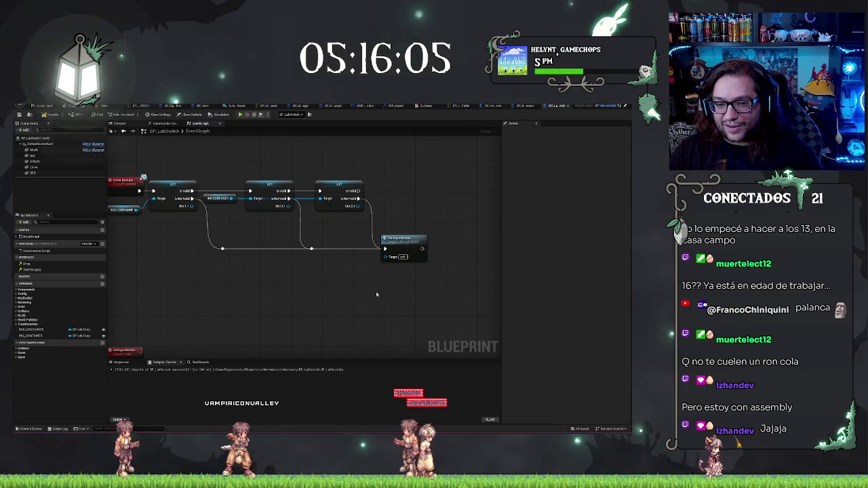
pyautogui.scroll(-2, 376, 294)
pyautogui.moveTo(273, 174); pyautogui.dragTo(269, 191)
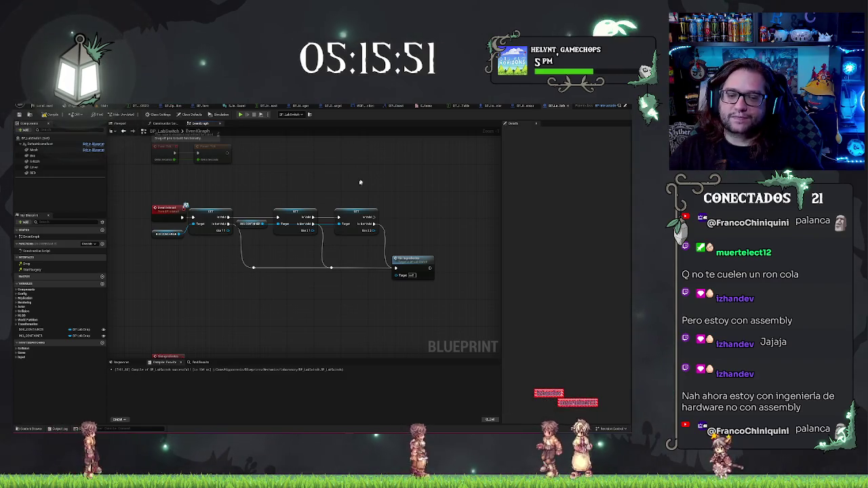
# - Add a Get Item Type node from the GET item output
pyautogui.moveTo(231, 231); pyautogui.dragTo(421, 196)
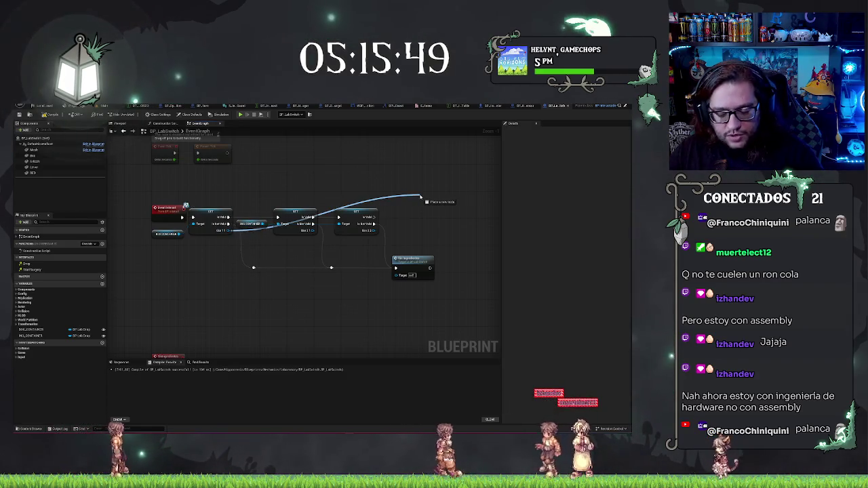
pyautogui.click(421, 197)
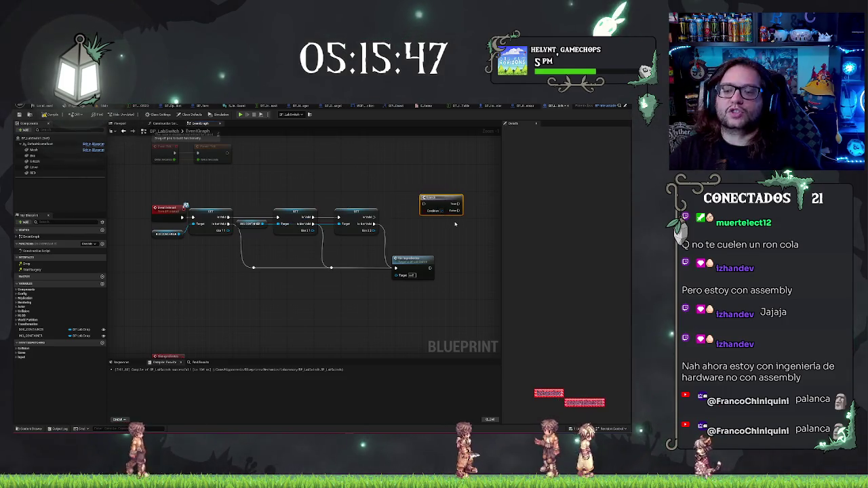
pyautogui.moveTo(231, 231); pyautogui.dragTo(380, 203)
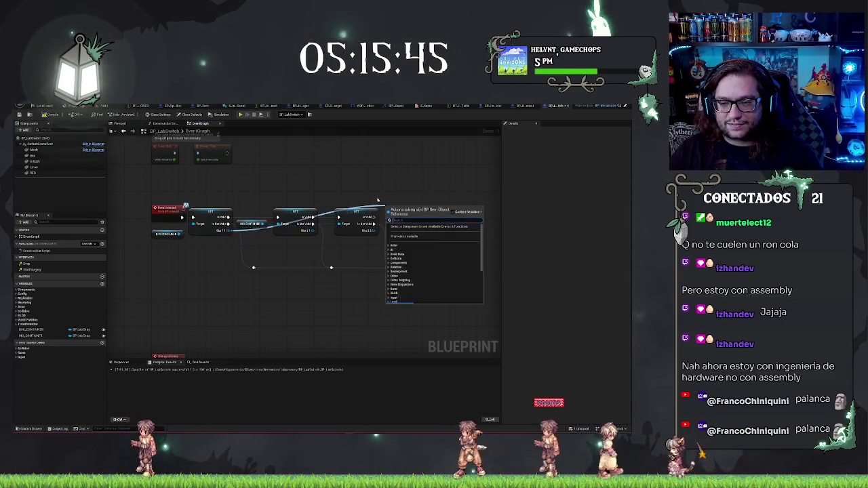
pyautogui.write('set ty')
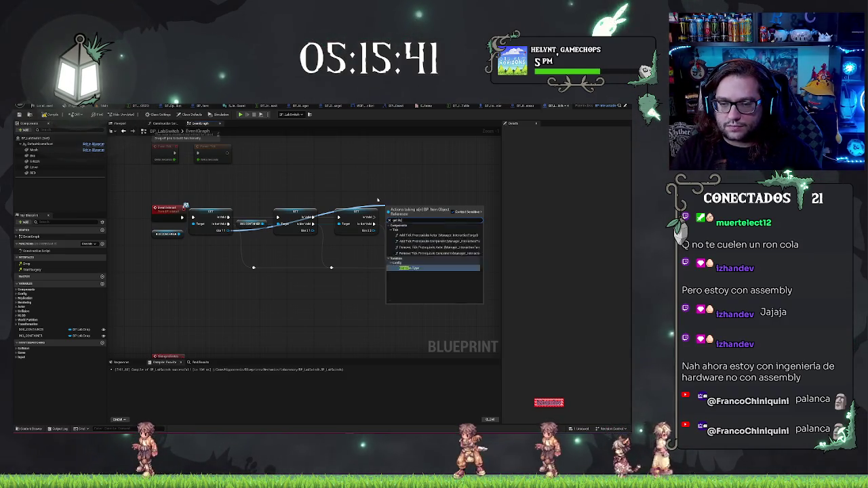
pyautogui.press('Return')
pyautogui.moveTo(405, 210); pyautogui.dragTo(414, 234)
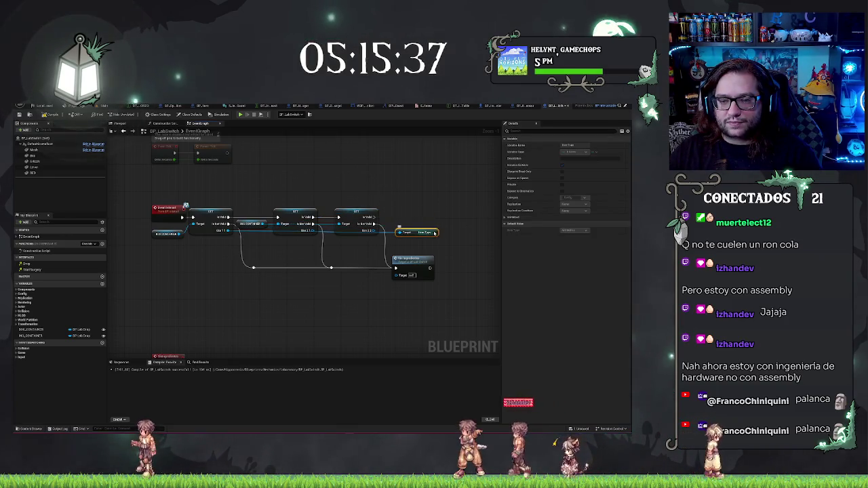
pyautogui.click(423, 224)
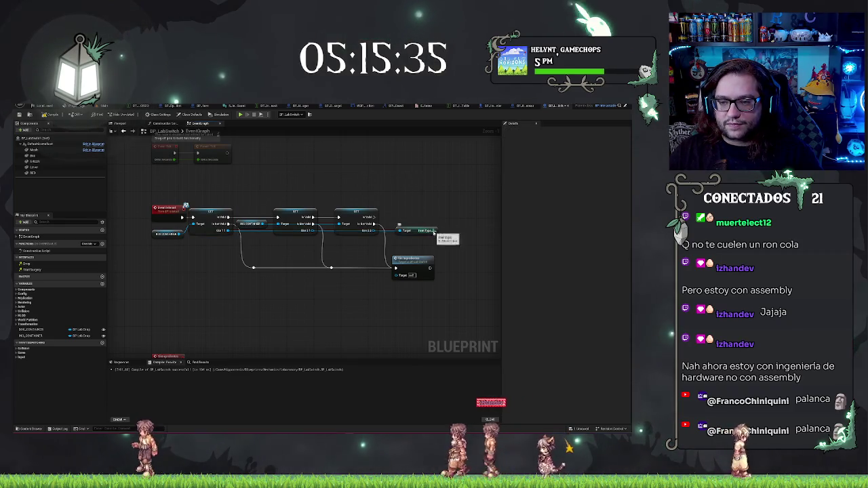
# - Add a Switch on the item type enum and expand all its outputs
pyautogui.moveTo(434, 232); pyautogui.dragTo(446, 216)
pyautogui.write('switch')
pyautogui.press('Return')
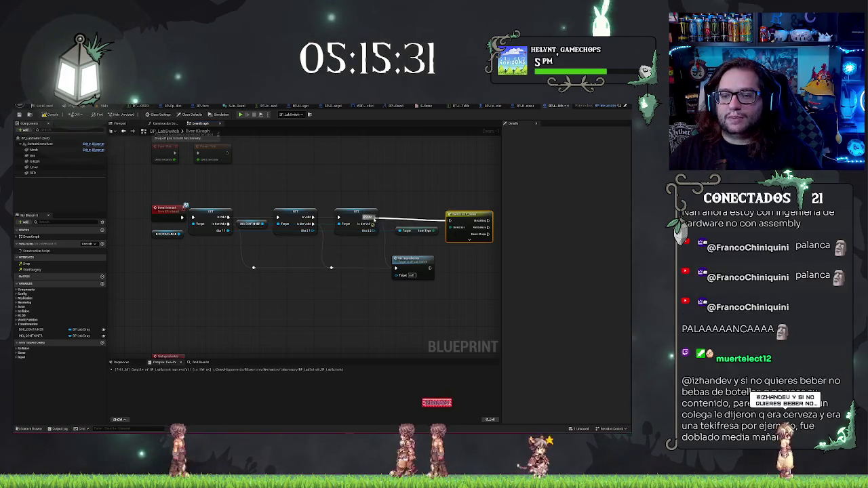
pyautogui.click(470, 247)
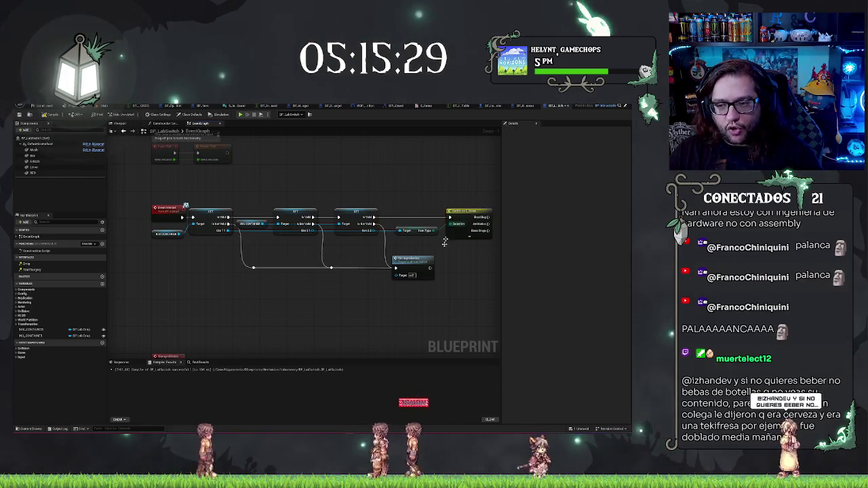
pyautogui.moveTo(469, 247); pyautogui.dragTo(413, 241)
pyautogui.click(413, 239)
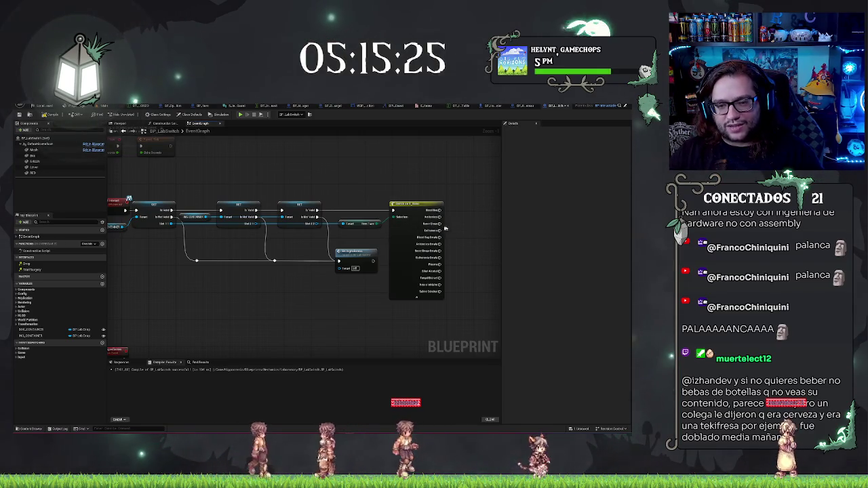
pyautogui.click(356, 253)
pyautogui.moveTo(483, 210); pyautogui.dragTo(404, 198)
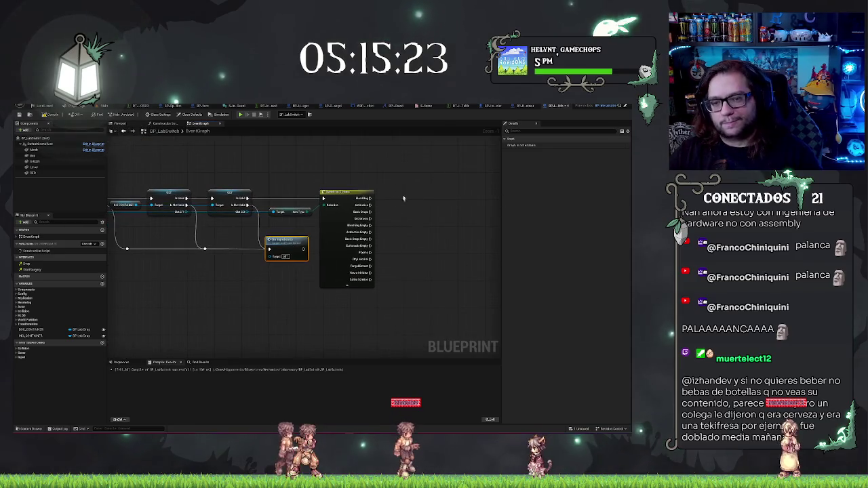
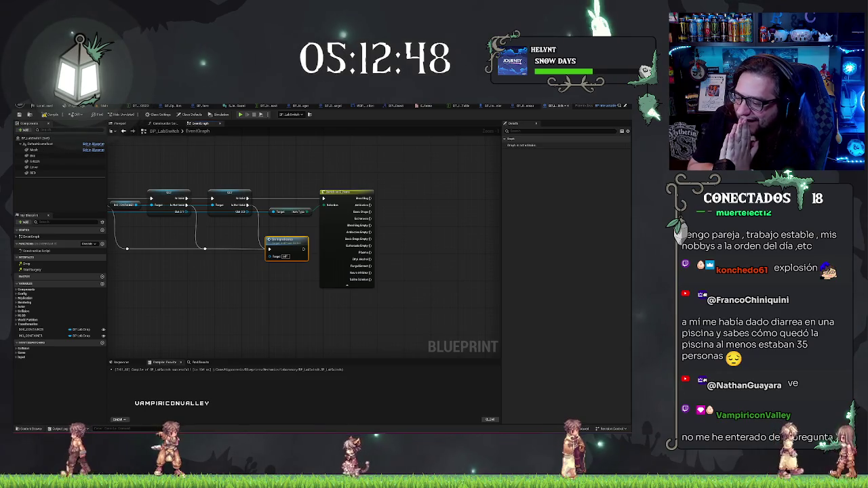
# - Return to the lab level and fly the camera past the cabinets to the wall switch by the INFORMATION board
pyautogui.click(102, 107)
pyautogui.moveTo(317, 234)
pyautogui.mouseDown()
pyautogui.moveTo(129, 213)
pyautogui.moveTo(223, 217)
pyautogui.mouseUp()
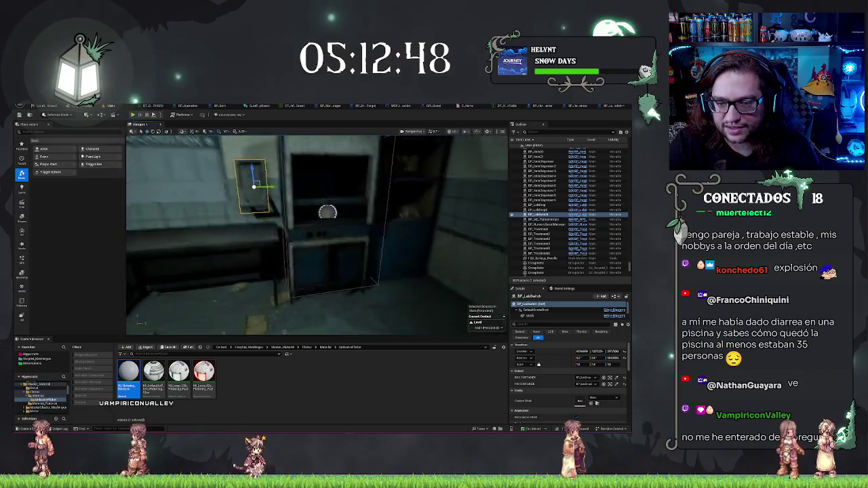
pyautogui.moveTo(224, 218); pyautogui.dragTo(271, 221)
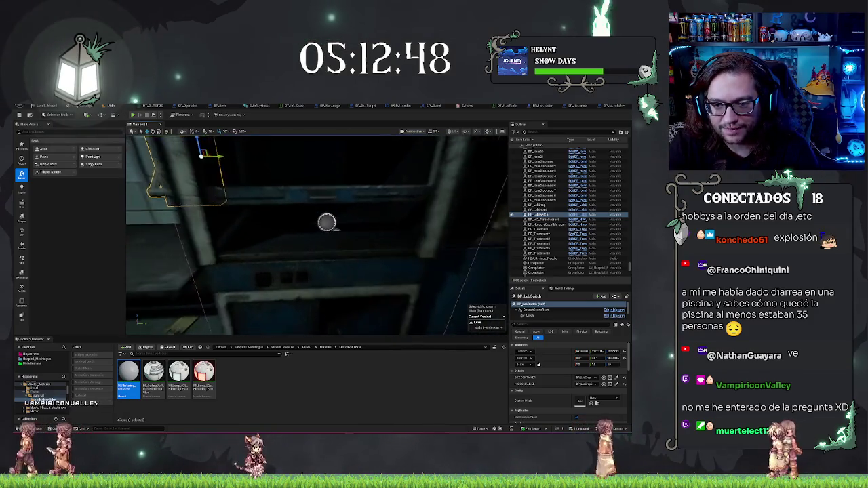
pyautogui.moveTo(272, 221); pyautogui.dragTo(334, 236)
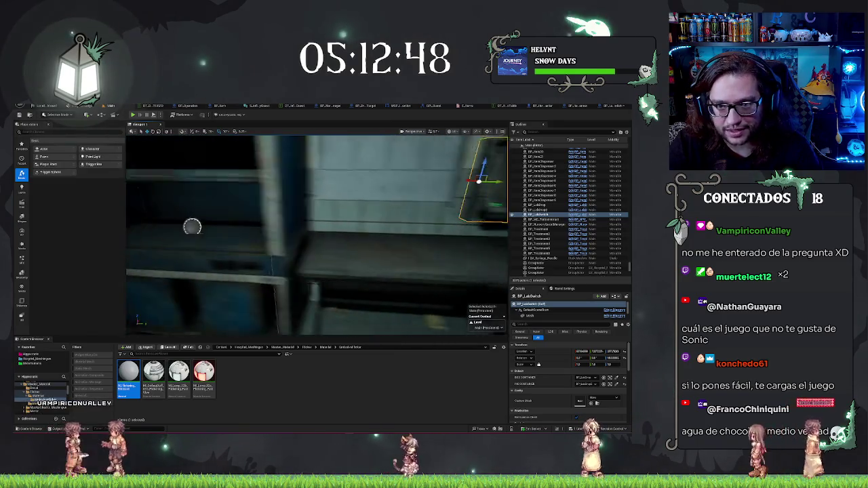
pyautogui.moveTo(334, 236); pyautogui.dragTo(337, 237)
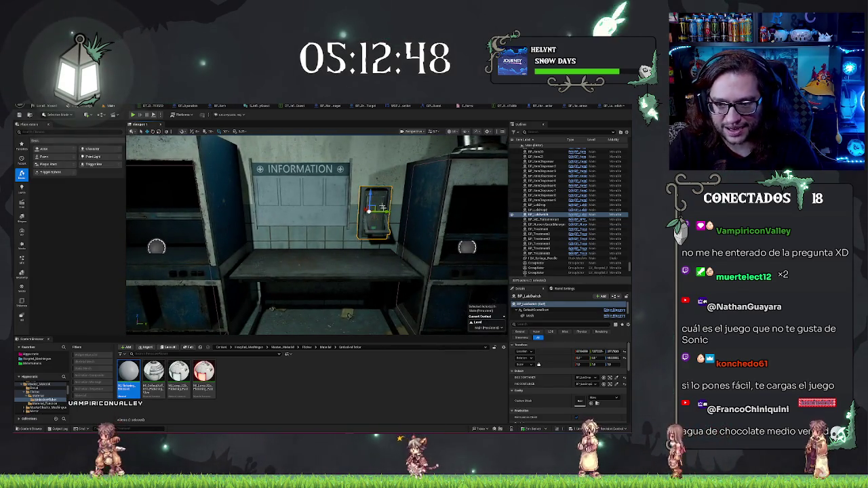
pyautogui.moveTo(337, 236); pyautogui.dragTo(327, 276)
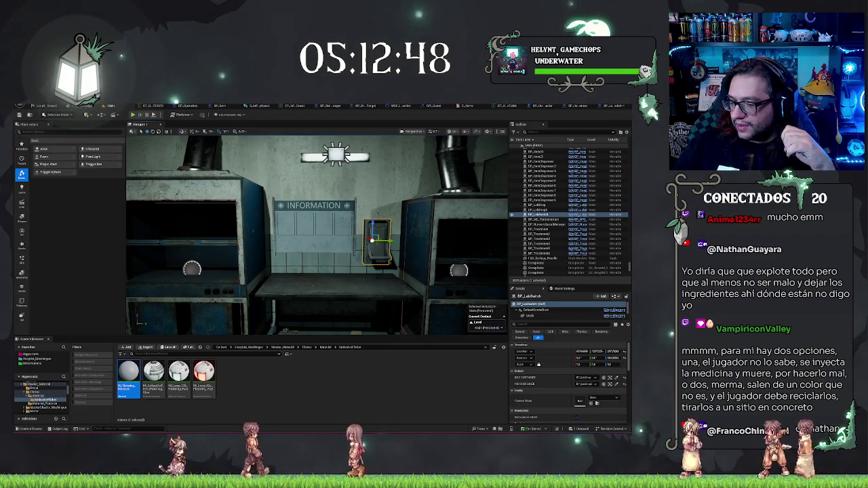
pyautogui.press('e')
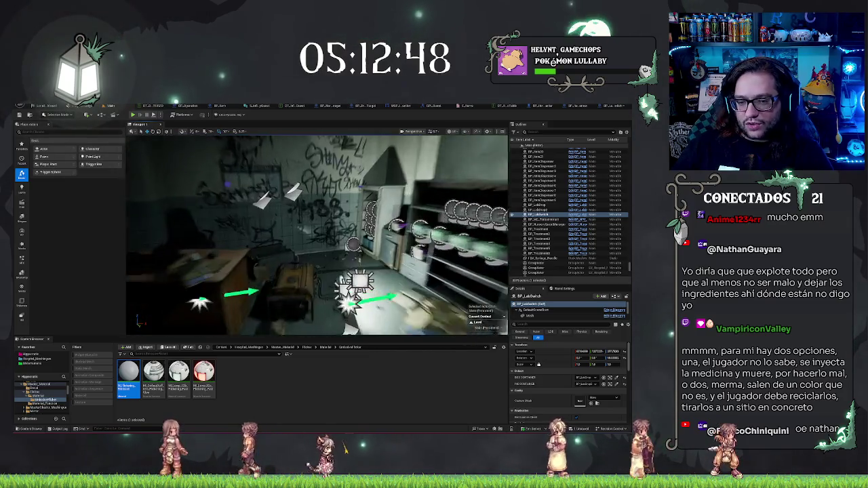
pyautogui.moveTo(317, 234); pyautogui.dragTo(284, 234)
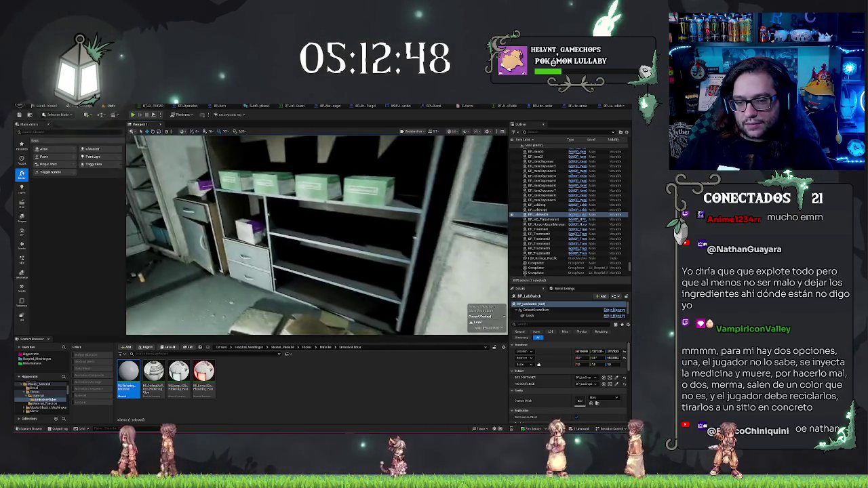
pyautogui.moveTo(285, 234); pyautogui.dragTo(167, 234)
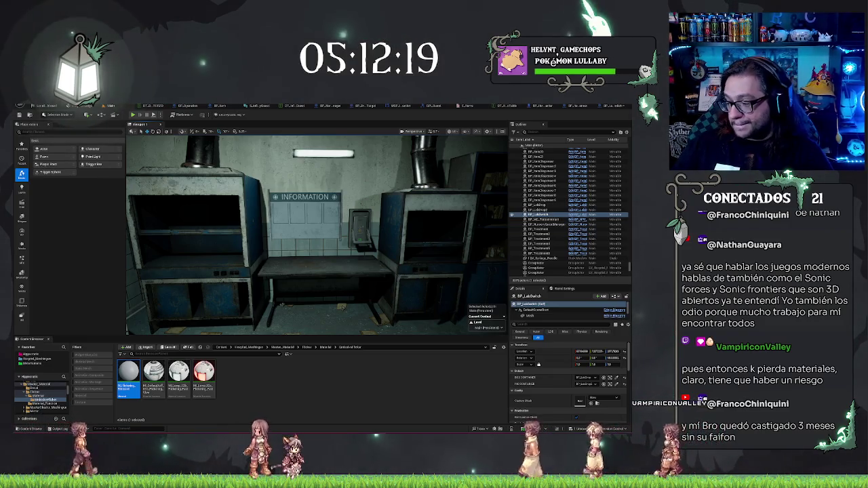
pyautogui.press('Up')
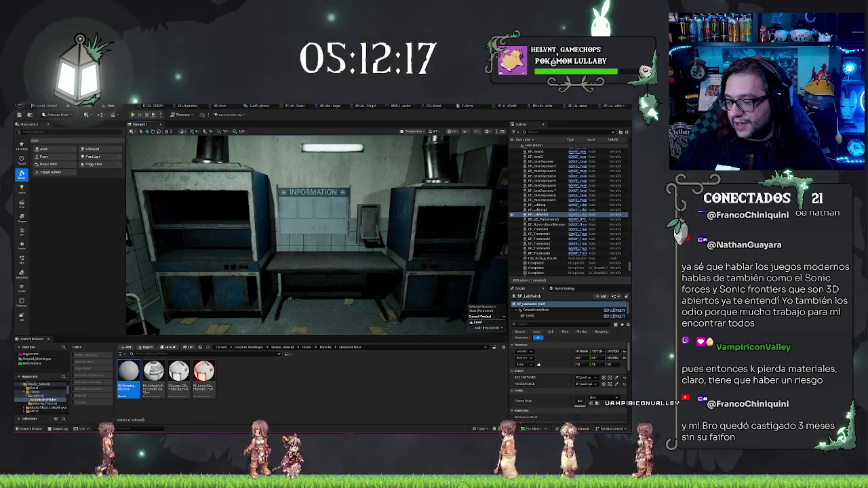
# - Move closer to the INFORMATION sign, then reopen the BP_LabSwitch Event Graph
pyautogui.press('Up')
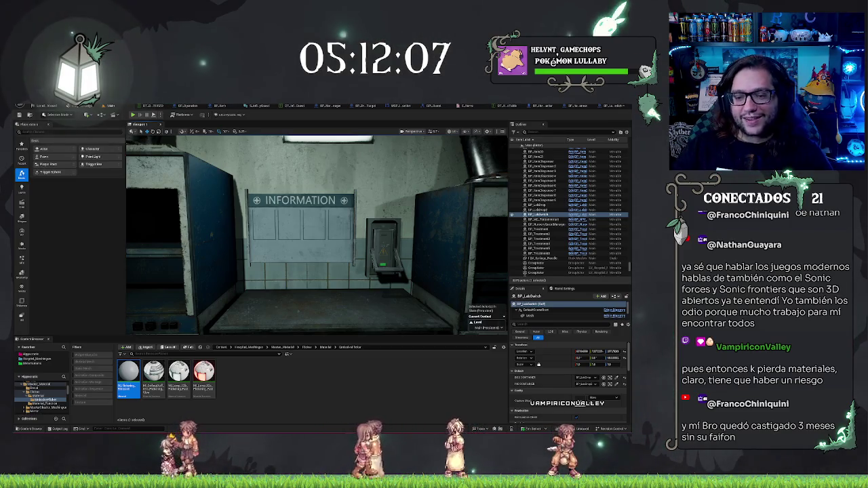
pyautogui.scroll(-3, 317, 235)
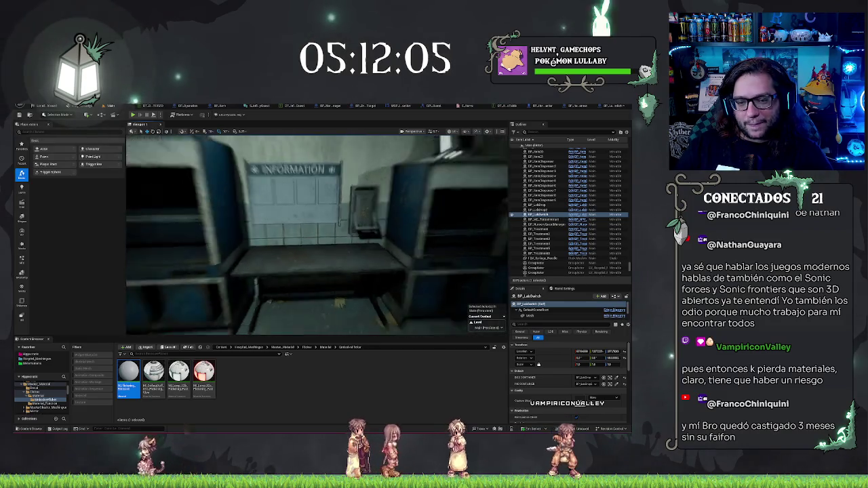
pyautogui.scroll(5, 317, 236)
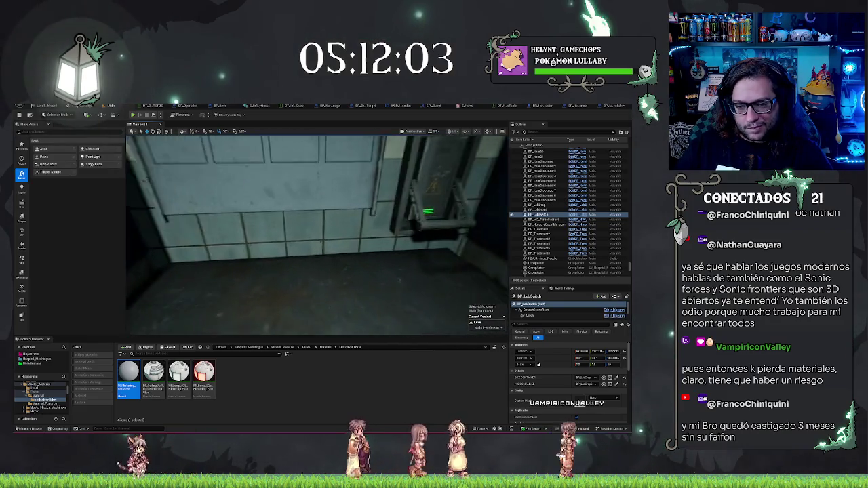
pyautogui.scroll(5, 316, 235)
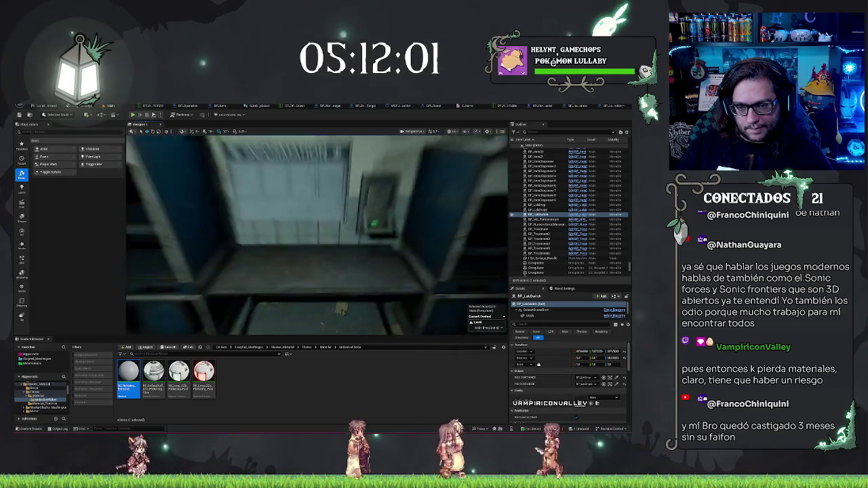
pyautogui.scroll(-5, 317, 235)
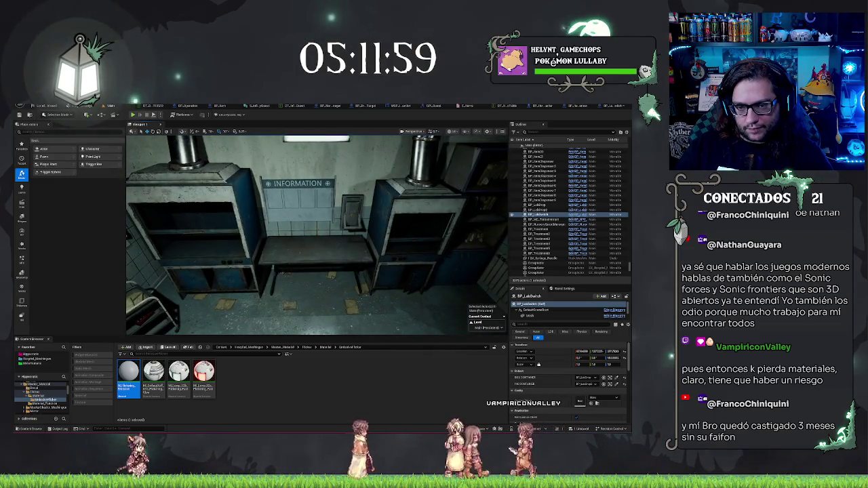
pyautogui.scroll(-5, 317, 235)
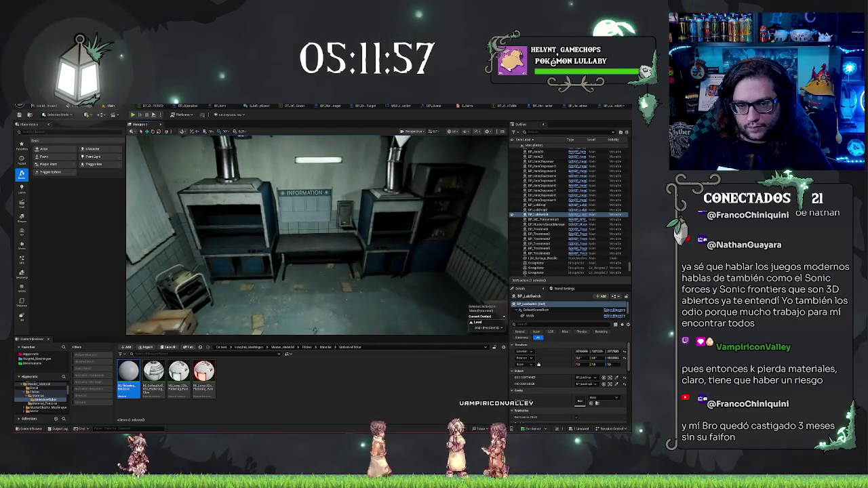
pyautogui.scroll(-2, 316, 235)
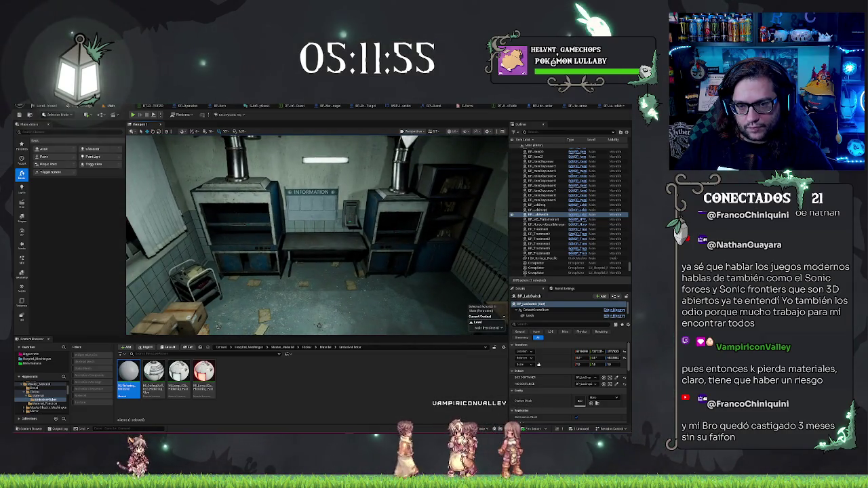
pyautogui.scroll(4, 316, 235)
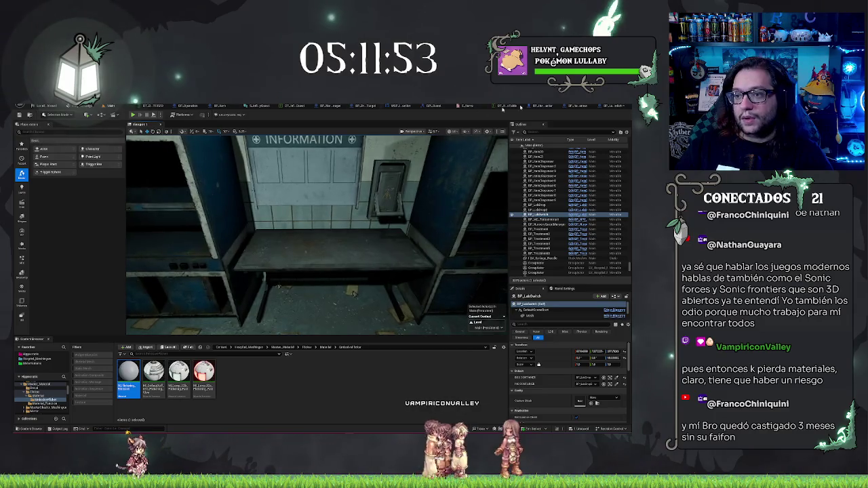
pyautogui.click(599, 107)
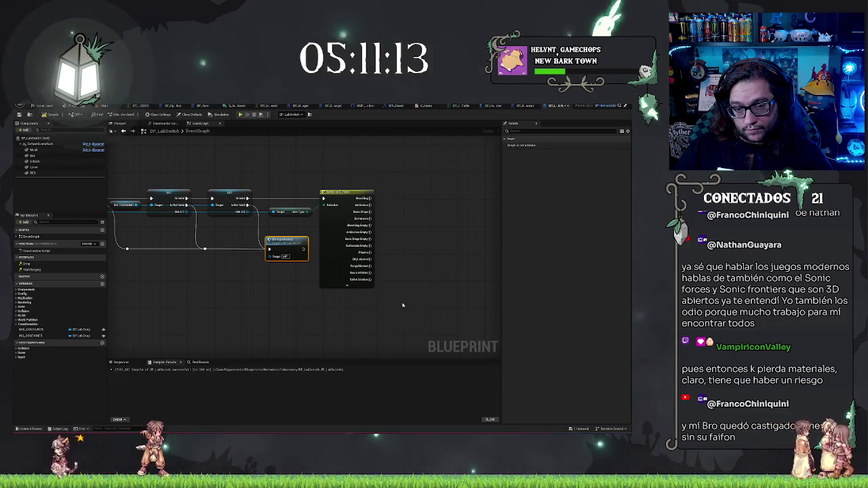
# - Clear the current node selection in the BP_LabSwitch Event Graph
pyautogui.click(420, 204)
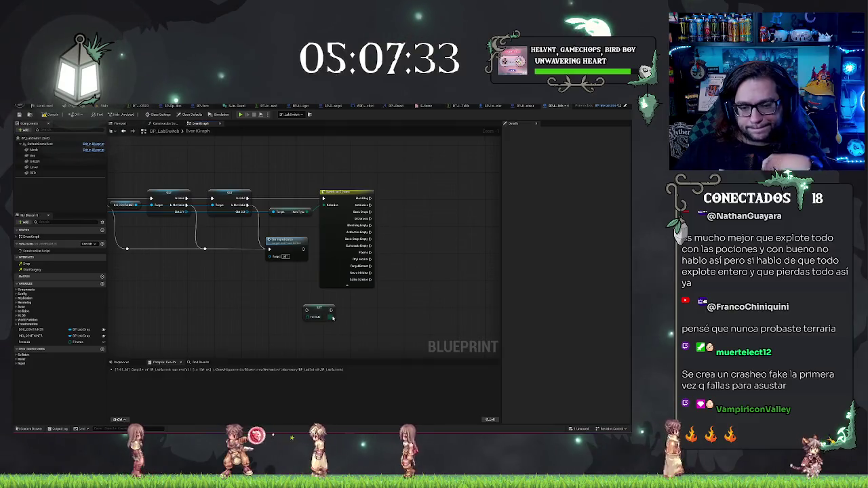
# - Wire an equality comparison node from the Formula Set node's output pin
pyautogui.moveTo(331, 316); pyautogui.dragTo(351, 318)
pyautogui.write('qual')
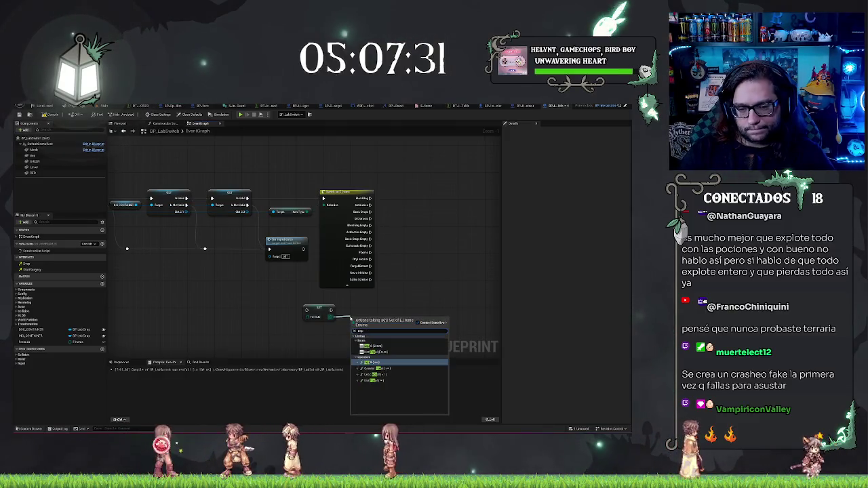
pyautogui.press('Down')
pyautogui.press('Return')
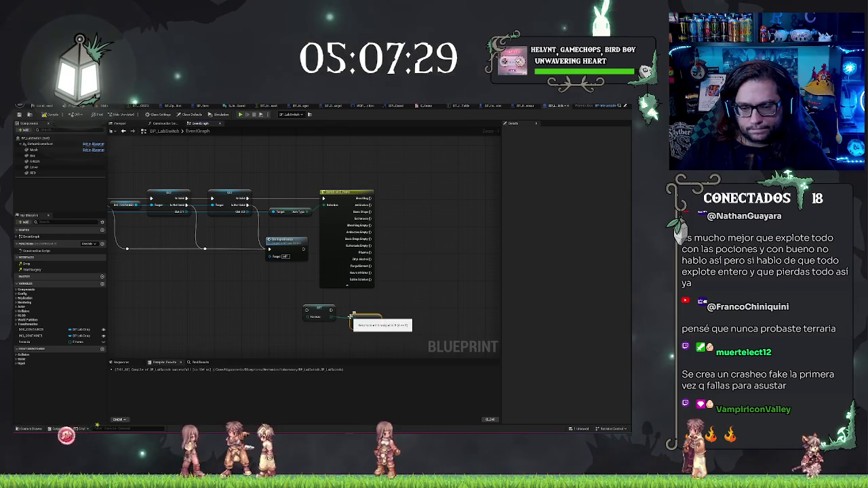
pyautogui.moveTo(358, 327); pyautogui.dragTo(327, 336)
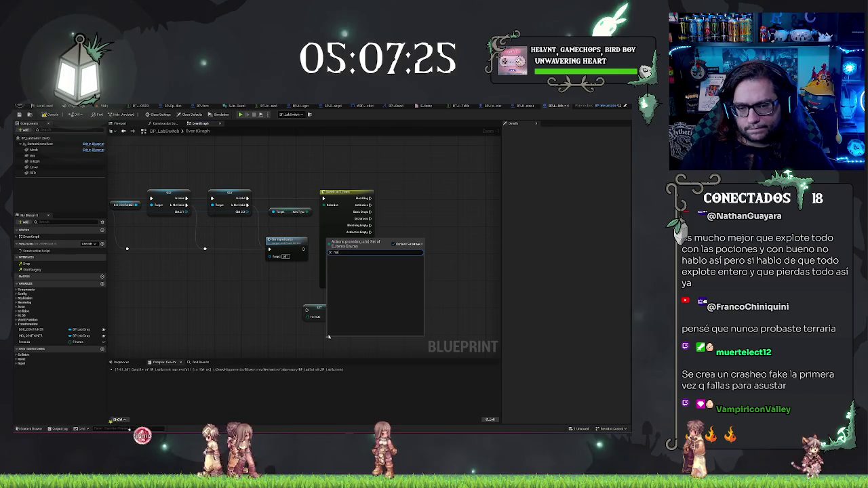
pyautogui.press('Escape')
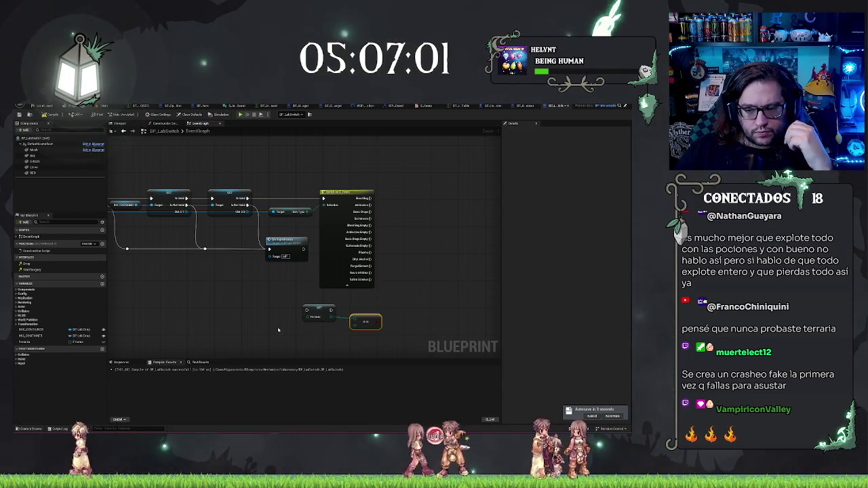
# - Add an Equal node from the Set node's output and place a Formula getter beside it
pyautogui.moveTo(331, 317); pyautogui.dragTo(343, 337)
pyautogui.write('equal')
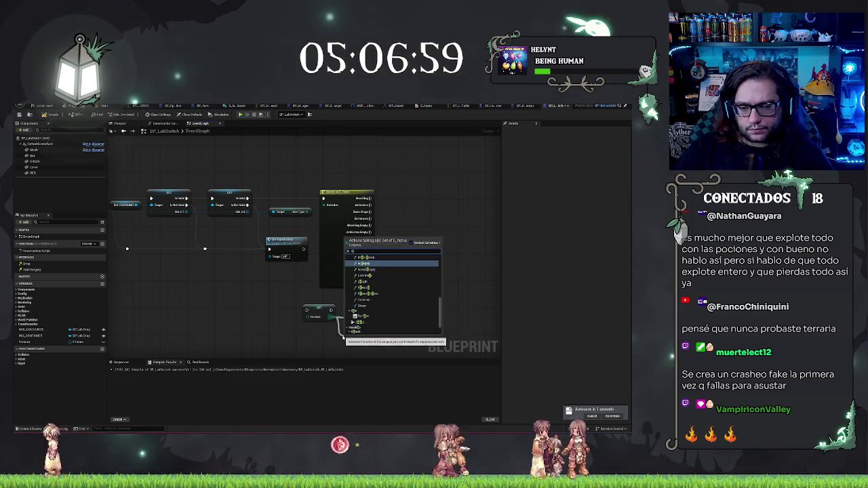
pyautogui.press('BackSpace')
pyautogui.press('BackSpace')
pyautogui.press('BackSpace')
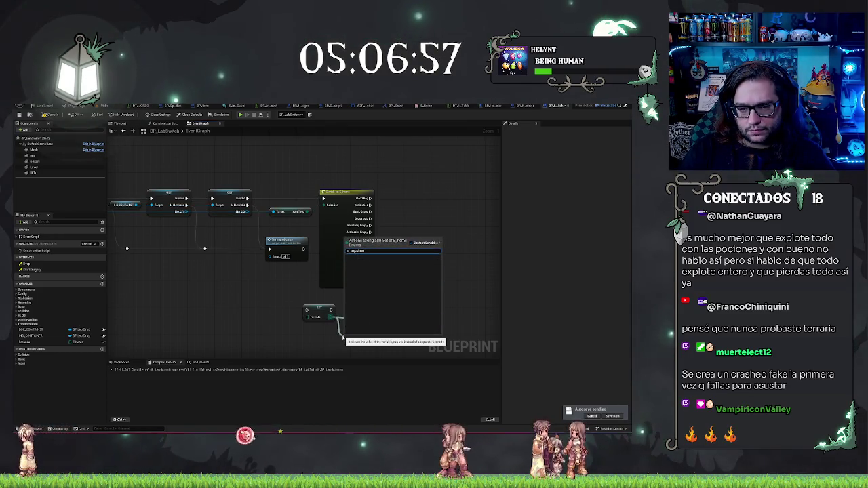
pyautogui.write('set e')
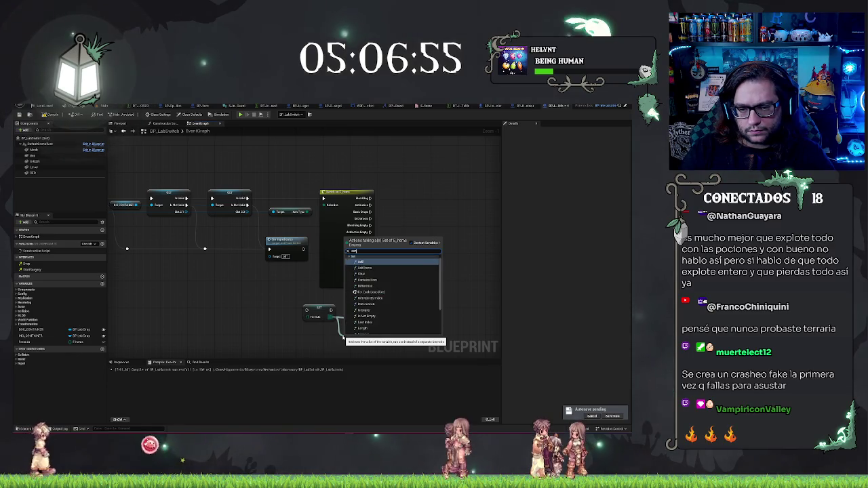
pyautogui.press('BackSpace')
pyautogui.press('BackSpace')
pyautogui.press('BackSpace')
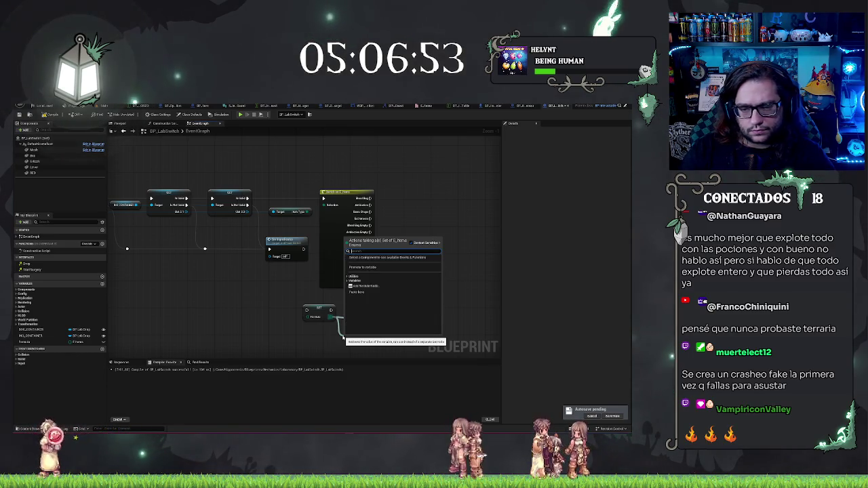
pyautogui.press('Return')
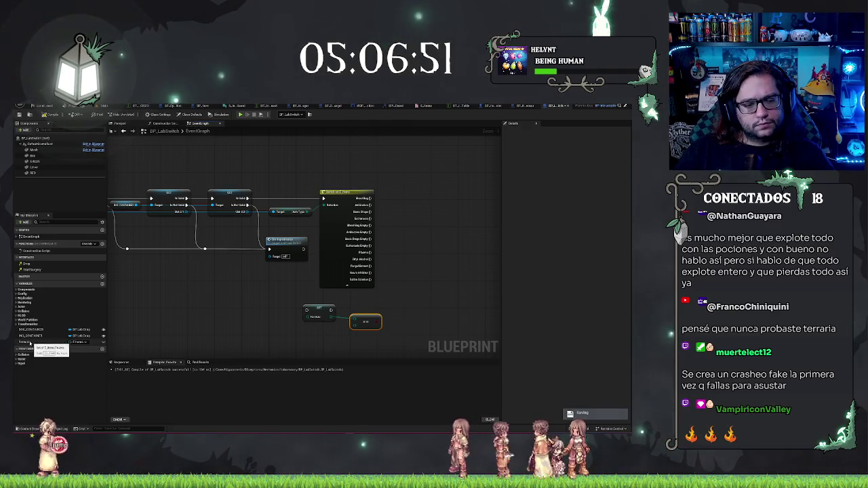
pyautogui.moveTo(27, 342)
pyautogui.mouseDown()
pyautogui.moveTo(245, 321)
pyautogui.moveTo(283, 328)
pyautogui.mouseUp()
pyautogui.write('equ')
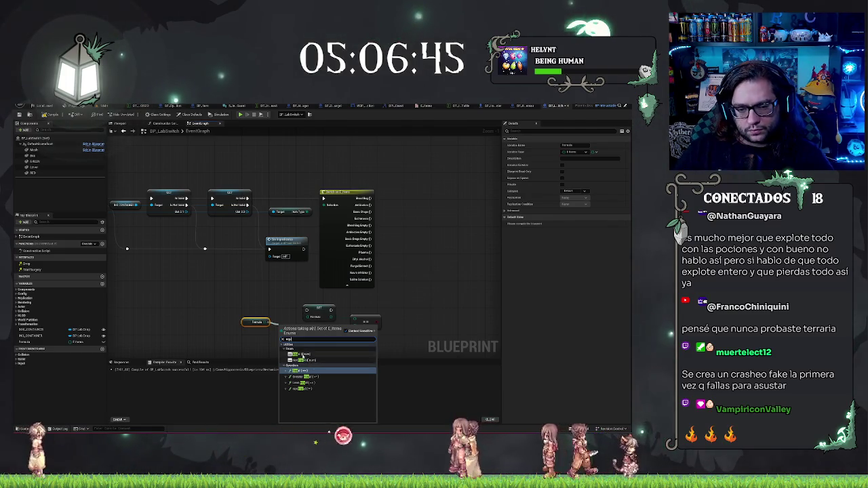
# - Add an Equal (Enum) node wired to Formula, and rename the Formula variable to CurrentFormula
pyautogui.click(303, 356)
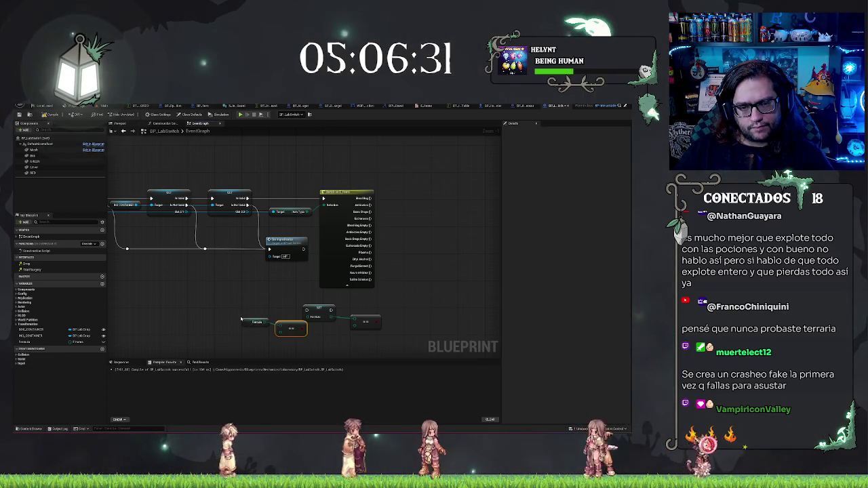
pyautogui.doubleClick(30, 342)
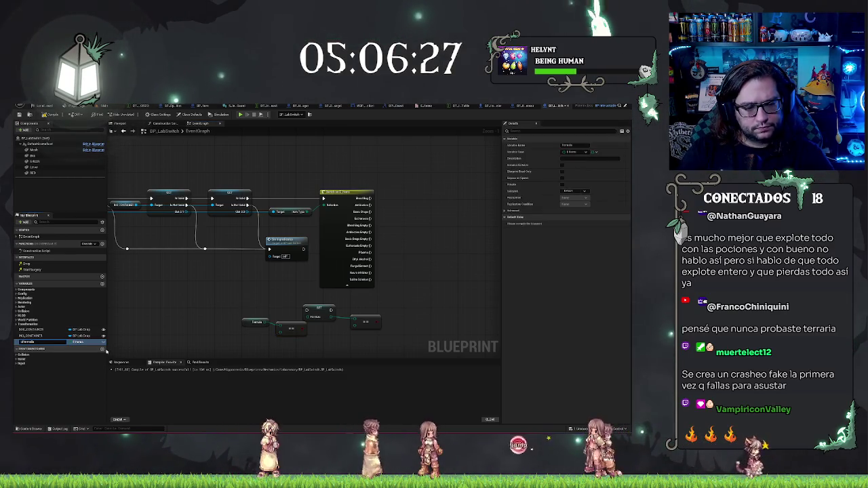
pyautogui.press('Return')
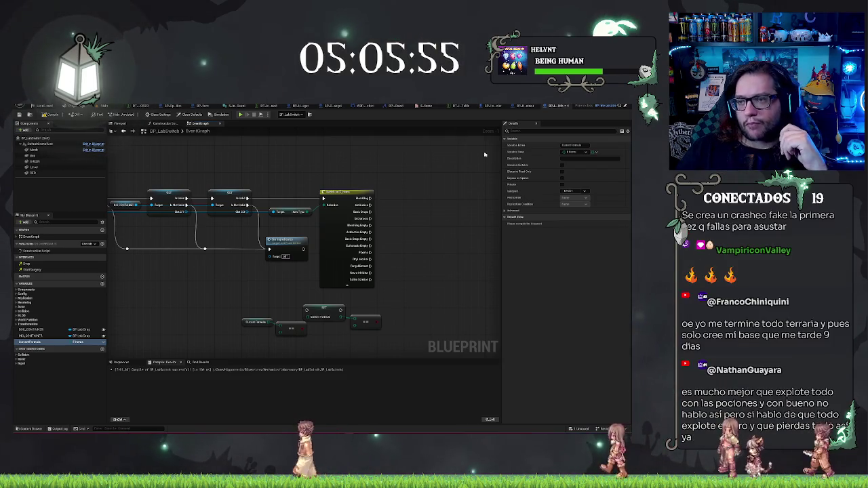
# - Check the data table and the display names and descriptions list
pyautogui.click(451, 107)
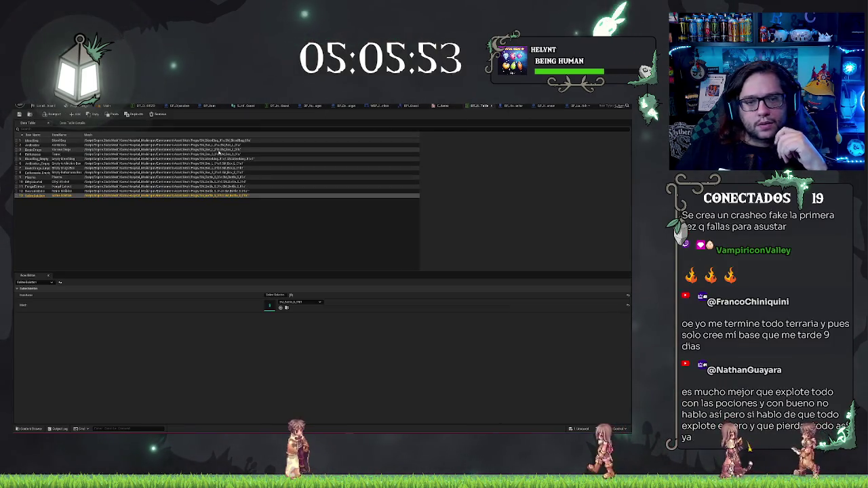
pyautogui.click(178, 225)
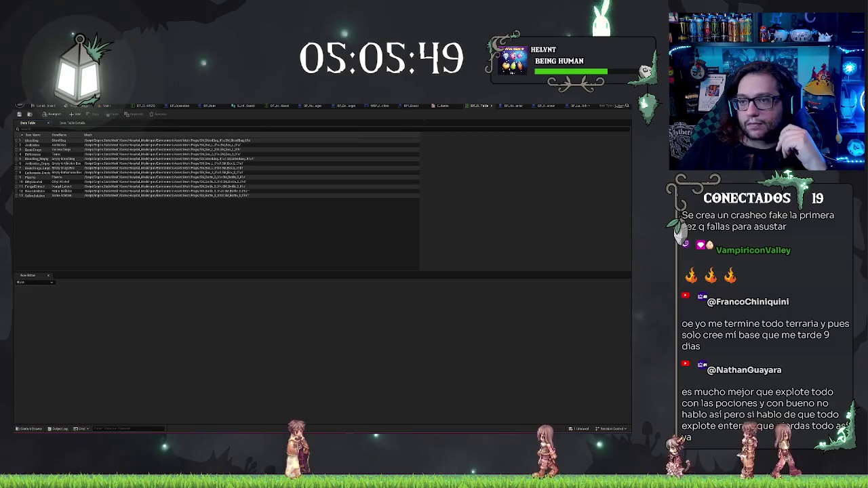
pyautogui.click(440, 106)
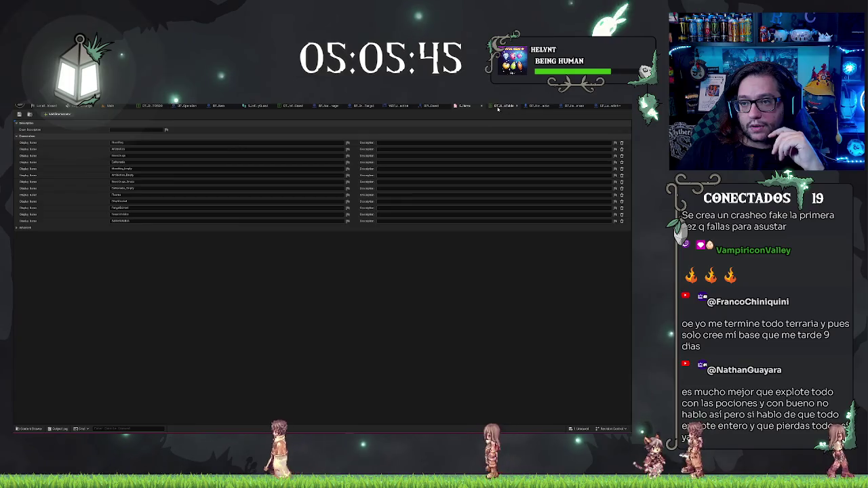
pyautogui.hotkey('ctrl', 'Tab')
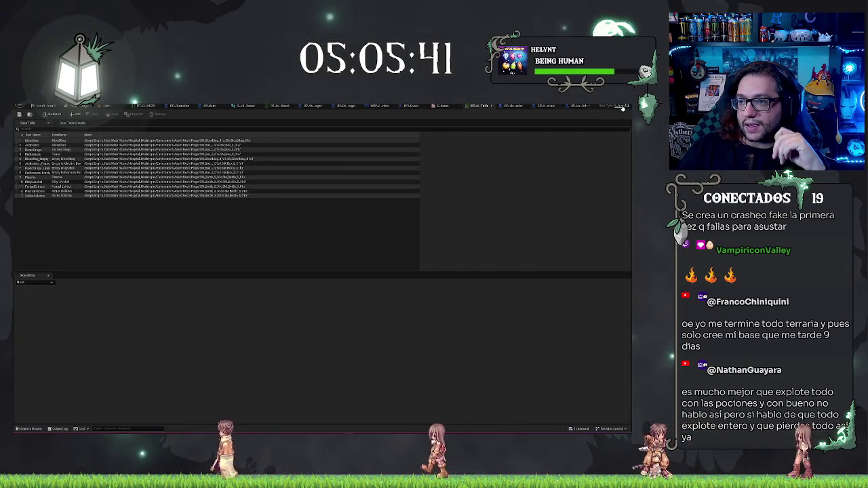
# - Open the row structure's member list and add a new third member
pyautogui.click(614, 106)
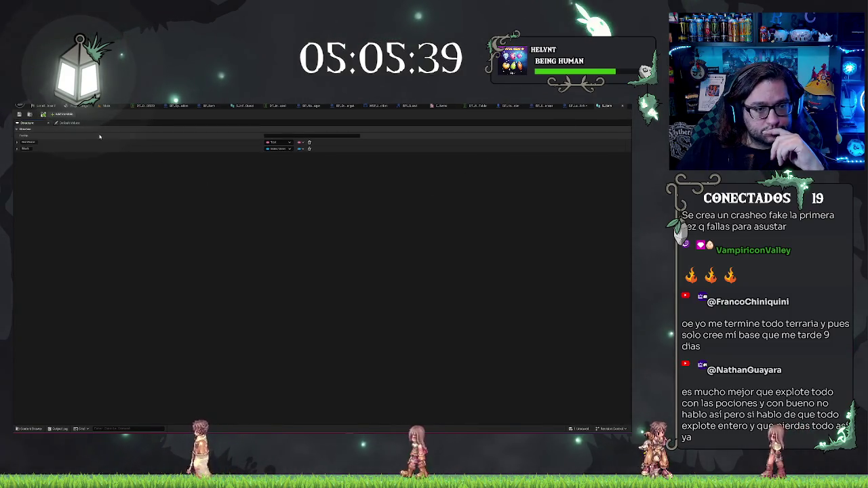
pyautogui.click(64, 114)
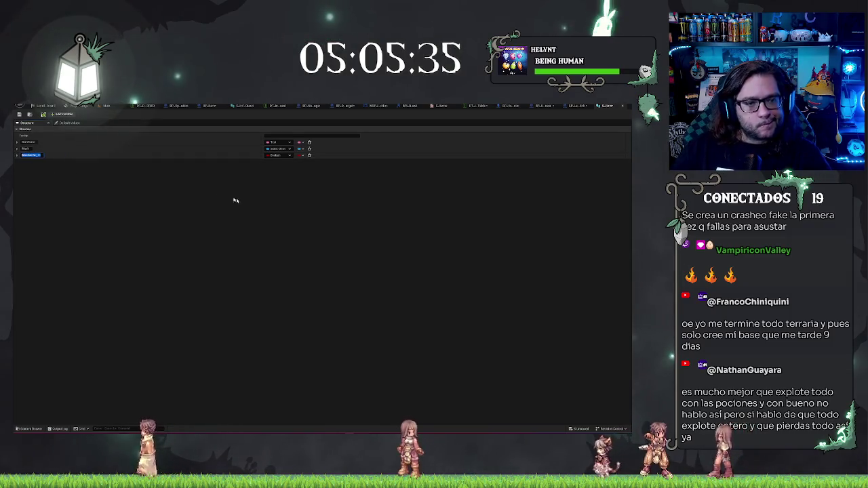
pyautogui.write('amina')
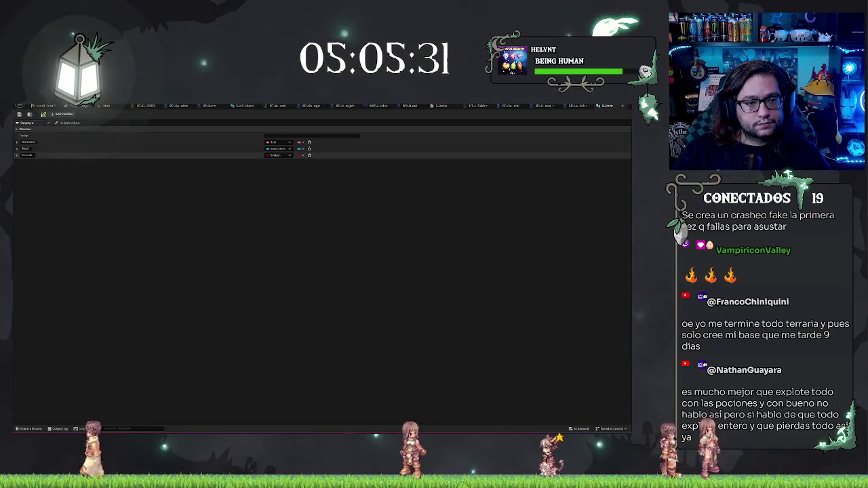
# - Make the Formula member's container type Set and delete the extra fourth member
pyautogui.click(278, 155)
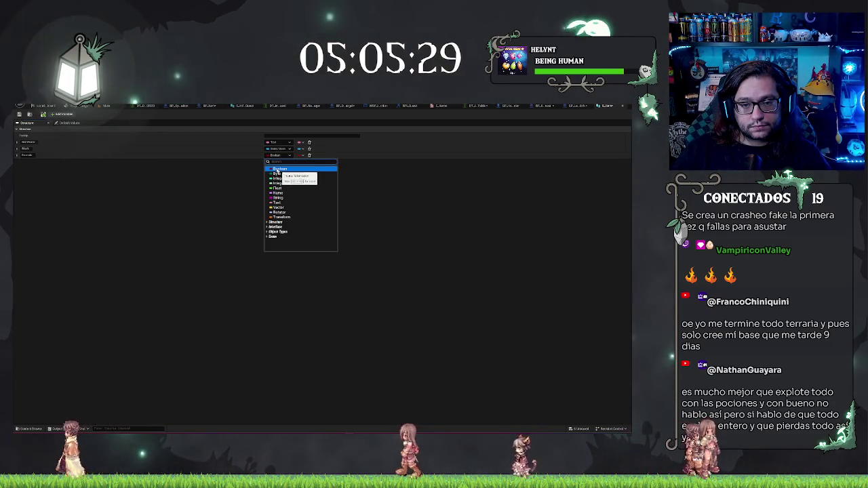
pyautogui.write('k')
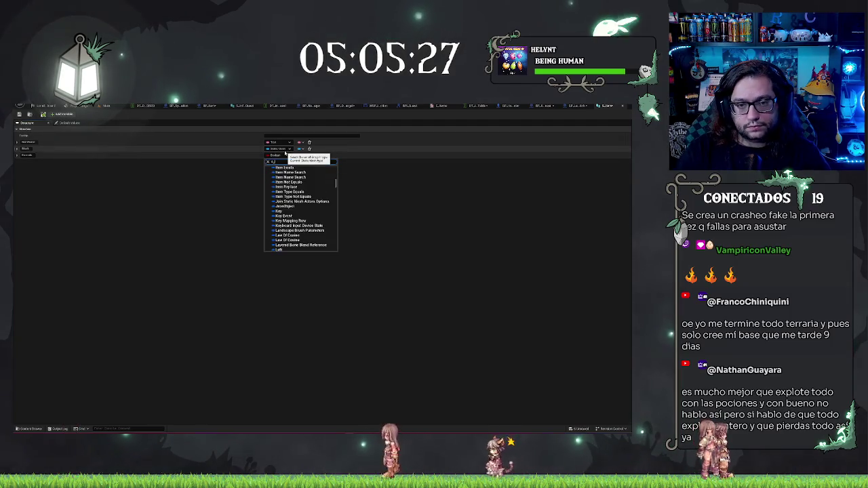
pyautogui.press('Escape')
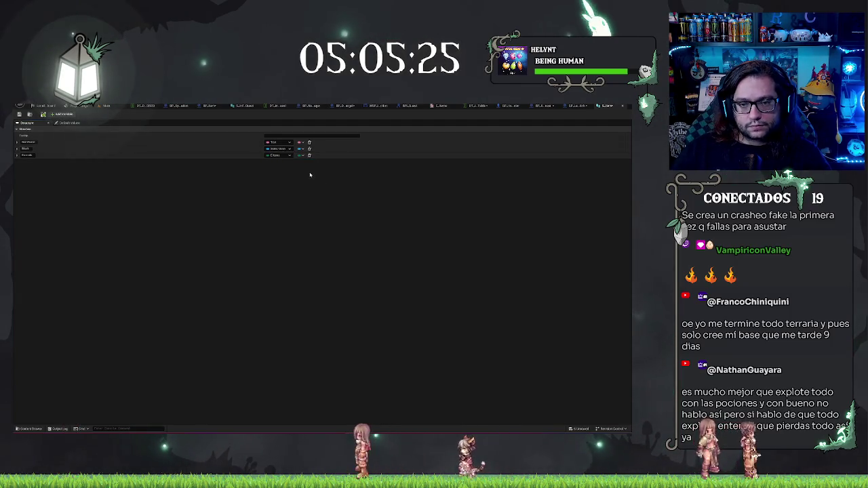
pyautogui.click(302, 155)
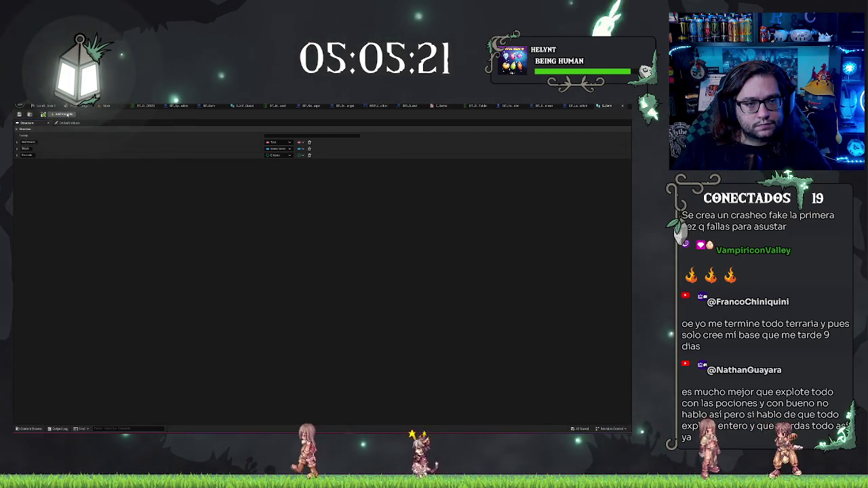
pyautogui.click(63, 115)
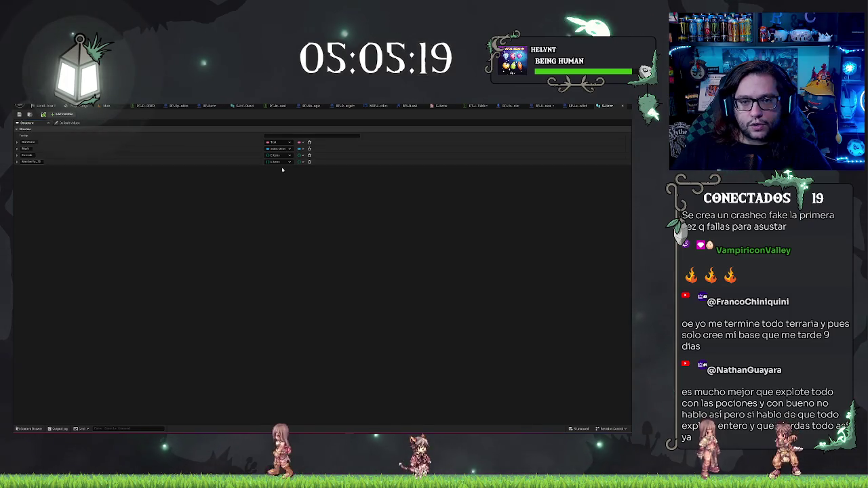
pyautogui.press('Delete')
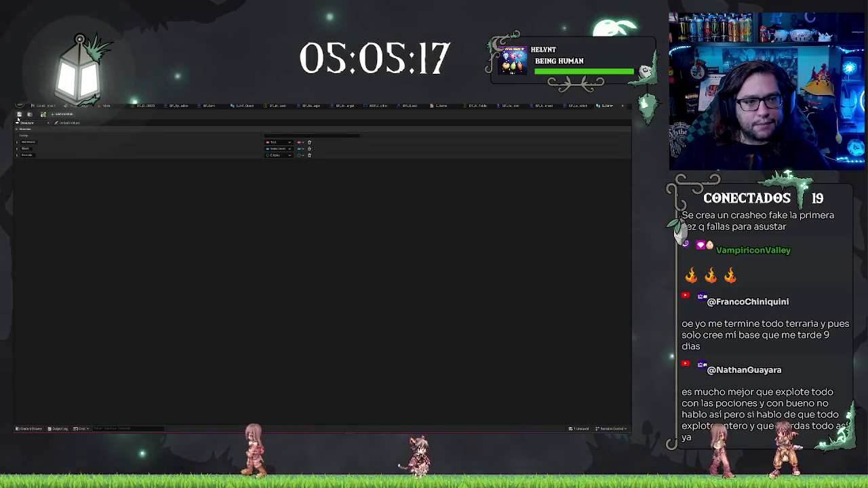
# - Add one ingredient element to BloodBag's Formula set in the data table, undoing an extra element
pyautogui.click(476, 105)
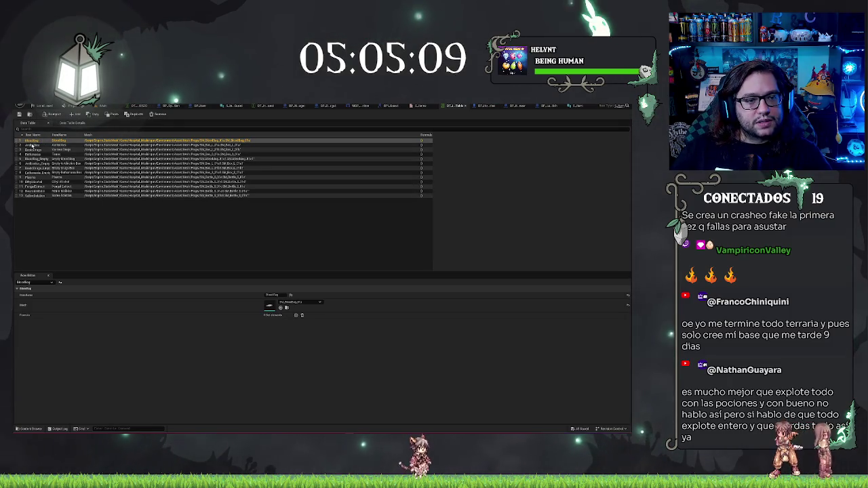
pyautogui.click(296, 317)
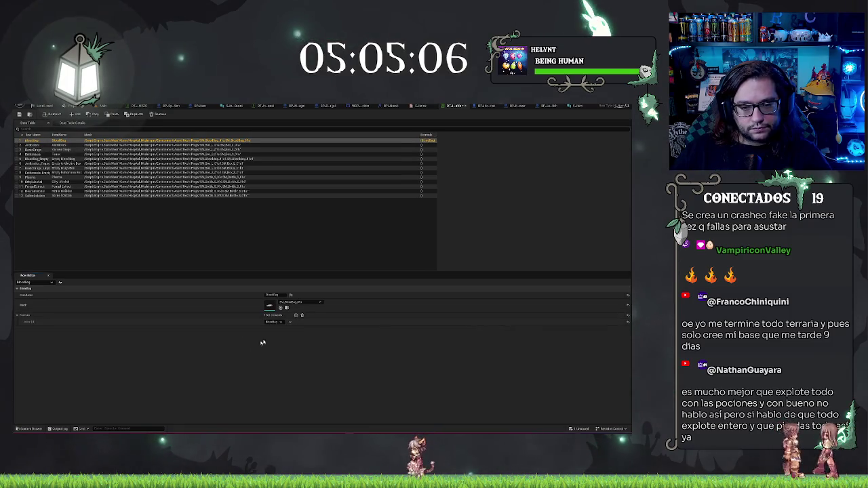
pyautogui.click(296, 316)
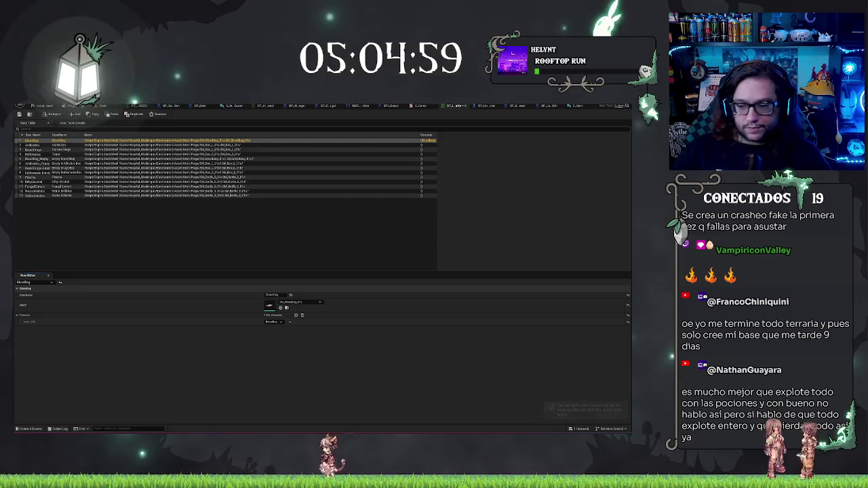
pyautogui.click(280, 322)
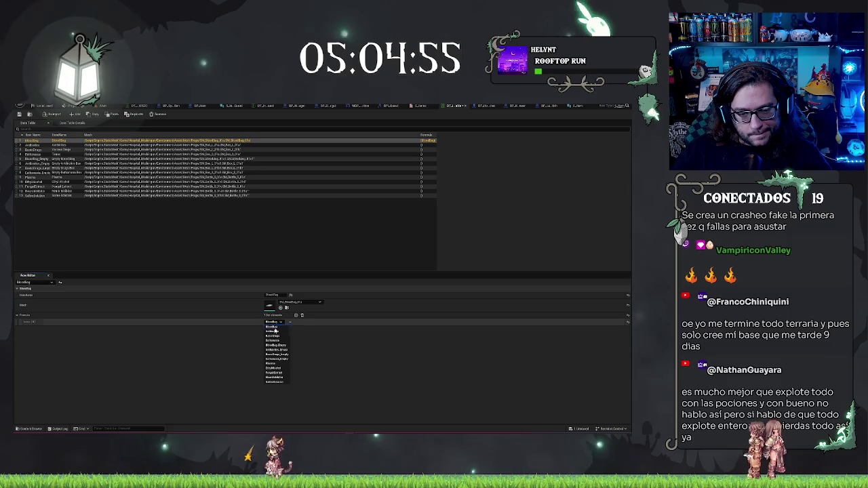
pyautogui.click(284, 328)
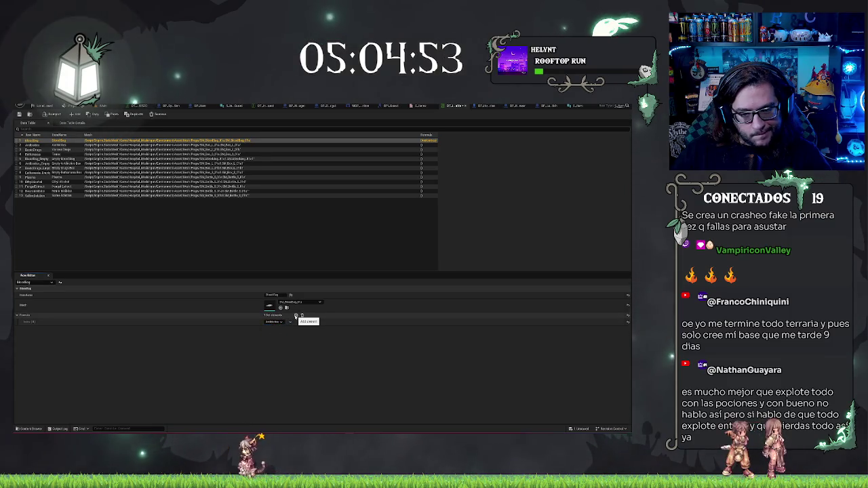
pyautogui.click(295, 315)
pyautogui.hotkey('ctrl', 'z')
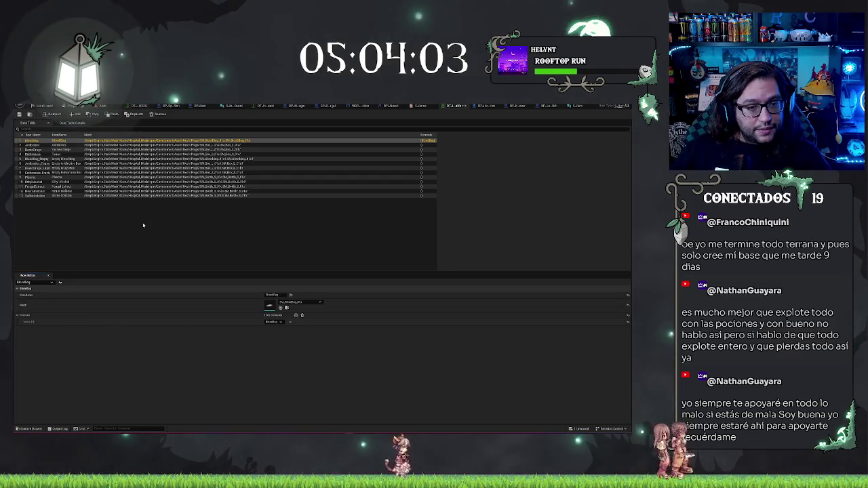
# - Set BloodBag's two Formula entries to different ingredient rows, then select the Ambrosia row
pyautogui.click(271, 237)
pyautogui.click(398, 142)
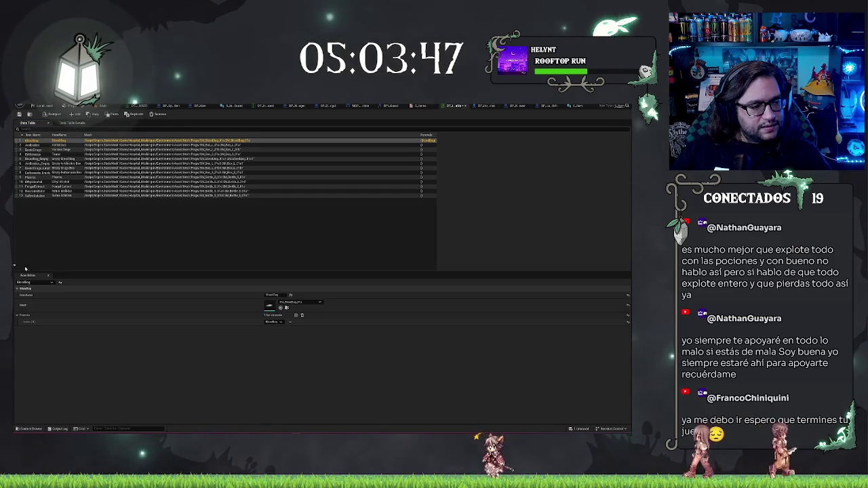
pyautogui.click(276, 321)
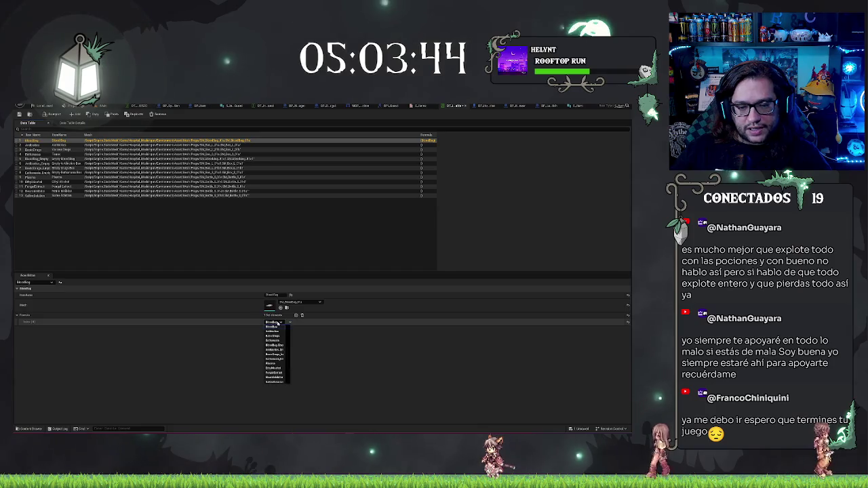
pyautogui.click(286, 383)
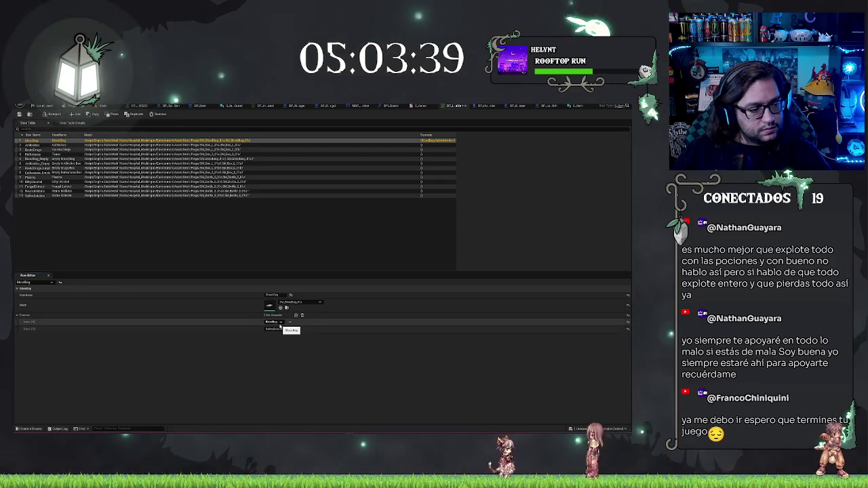
pyautogui.click(279, 325)
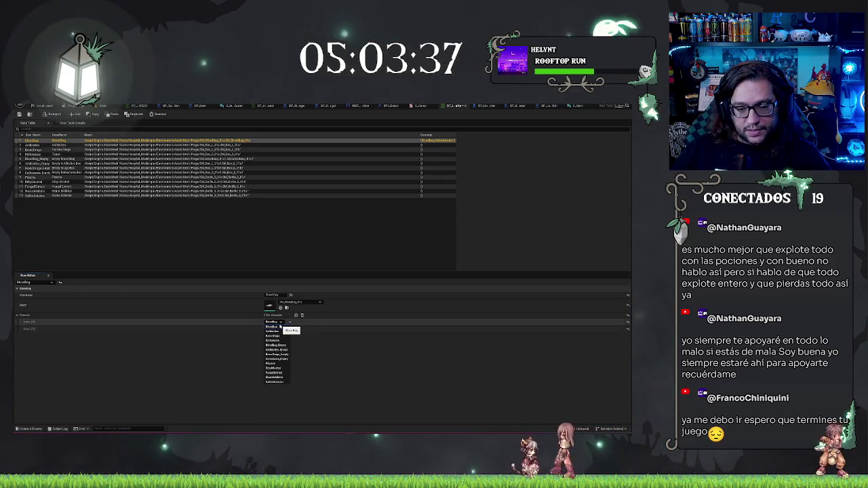
pyautogui.click(282, 365)
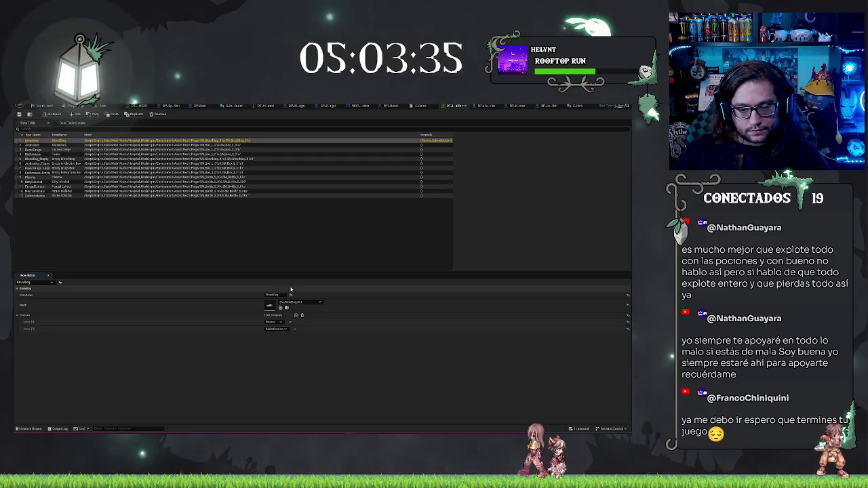
pyautogui.click(238, 145)
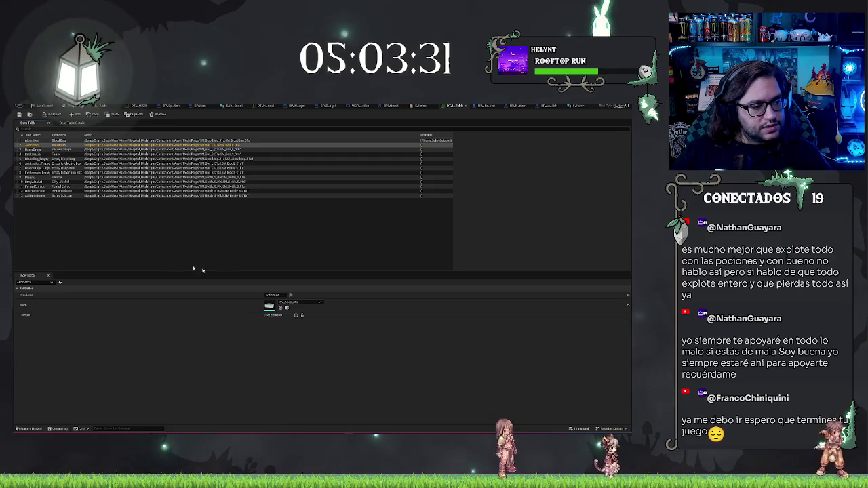
# - Give Ambrosia a two-ingredient Formula, with PurgeExtract as the second
pyautogui.click(296, 315)
pyautogui.click(274, 322)
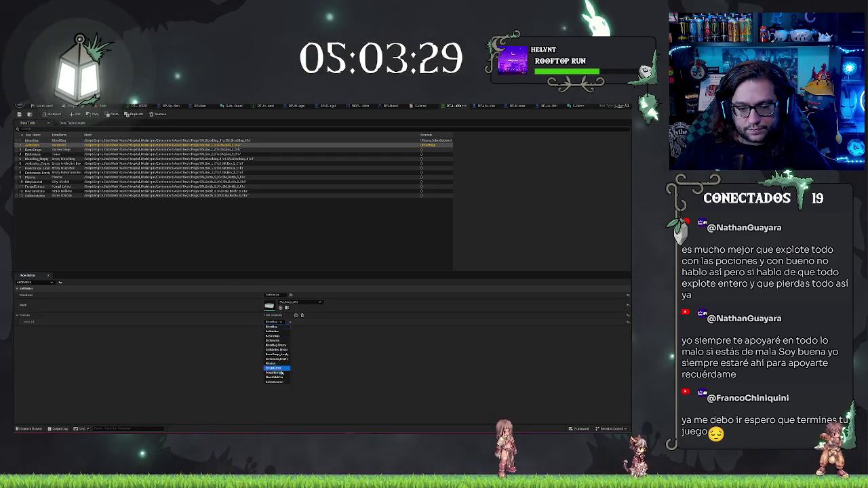
pyautogui.click(279, 372)
pyautogui.click(296, 316)
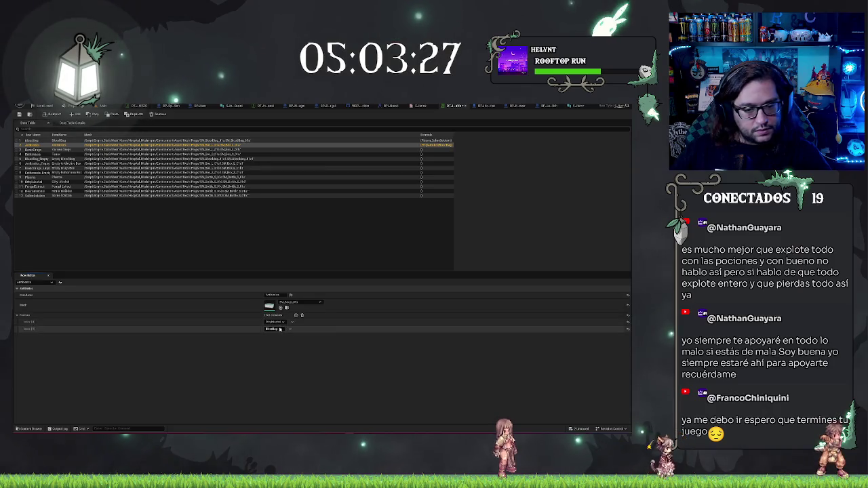
pyautogui.click(278, 329)
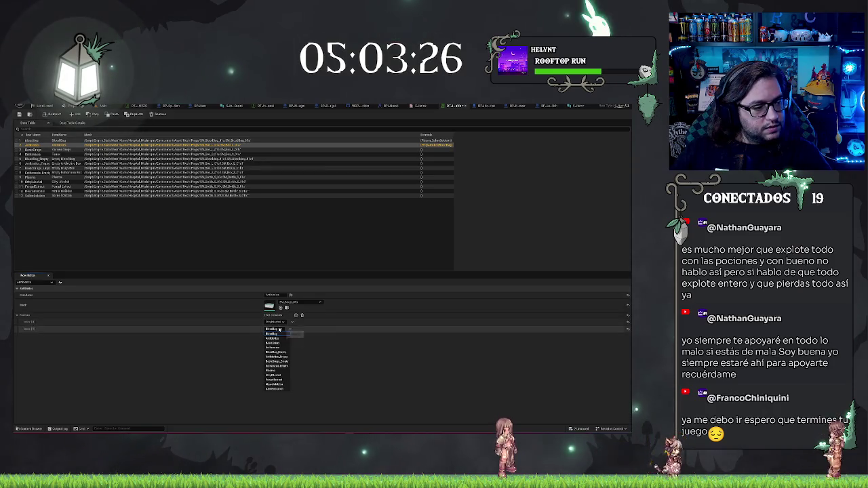
pyautogui.click(278, 380)
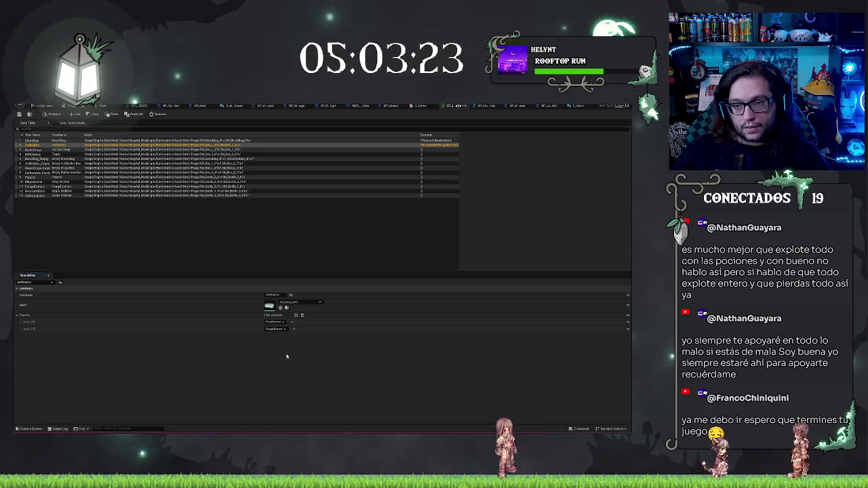
# - Give the next row a two-ingredient Formula, with DirtyAlcohol as the second
pyautogui.click(88, 150)
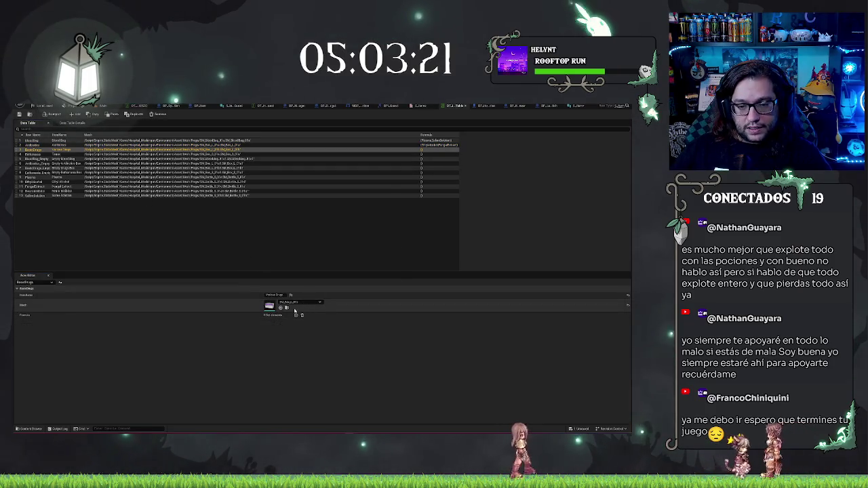
pyautogui.click(274, 322)
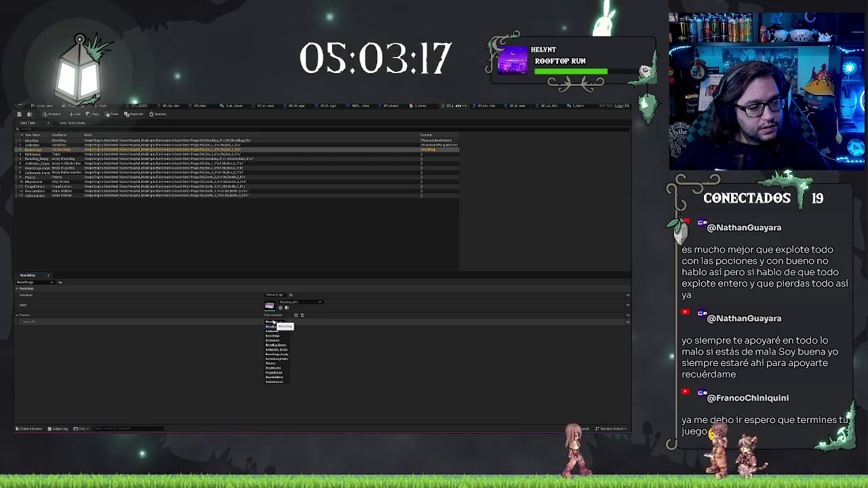
pyautogui.click(276, 383)
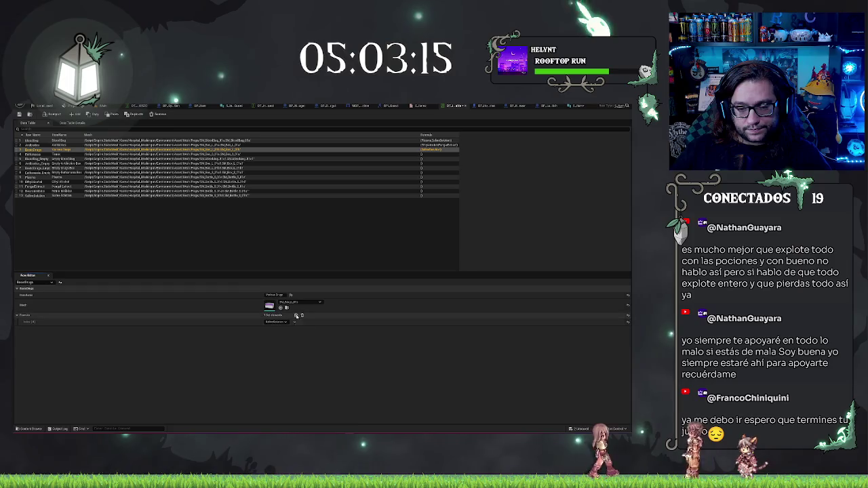
pyautogui.click(296, 315)
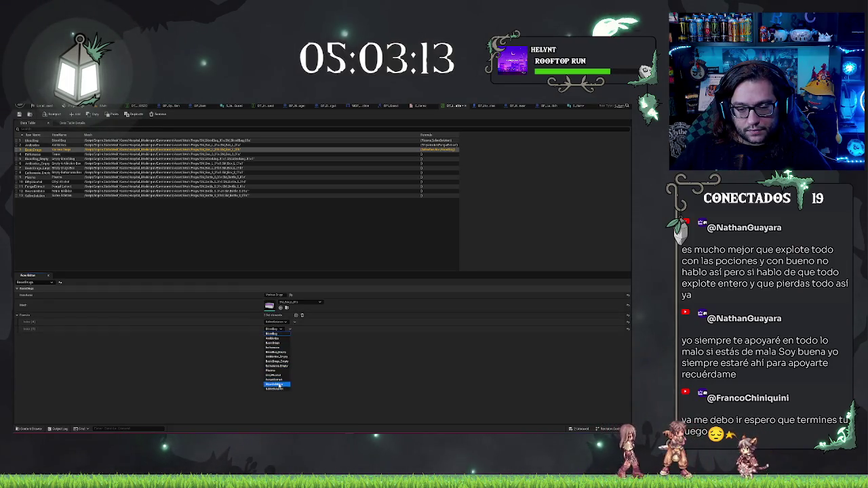
pyautogui.click(276, 377)
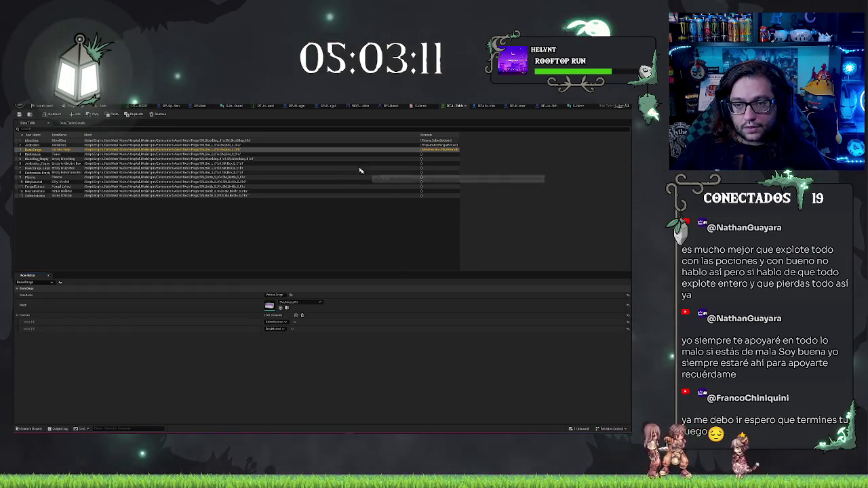
# - Give row 4 a two-ingredient Formula ending with FungalExtract, then deselect the row
pyautogui.click(281, 154)
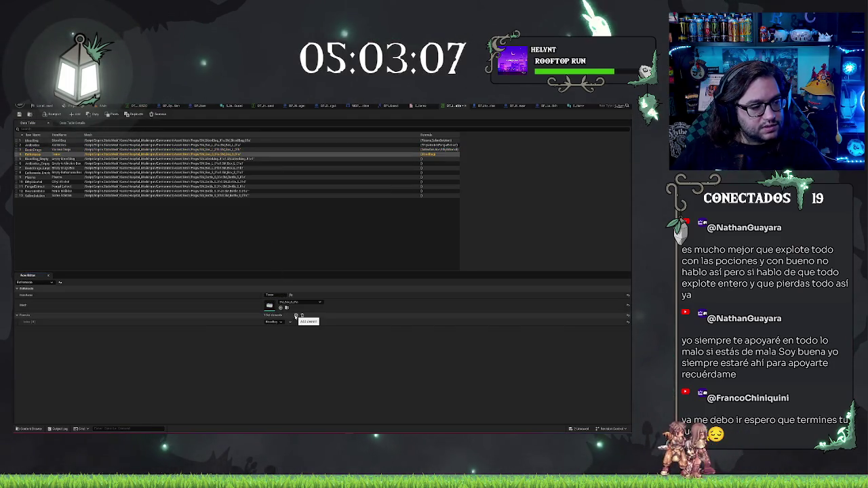
pyautogui.click(274, 322)
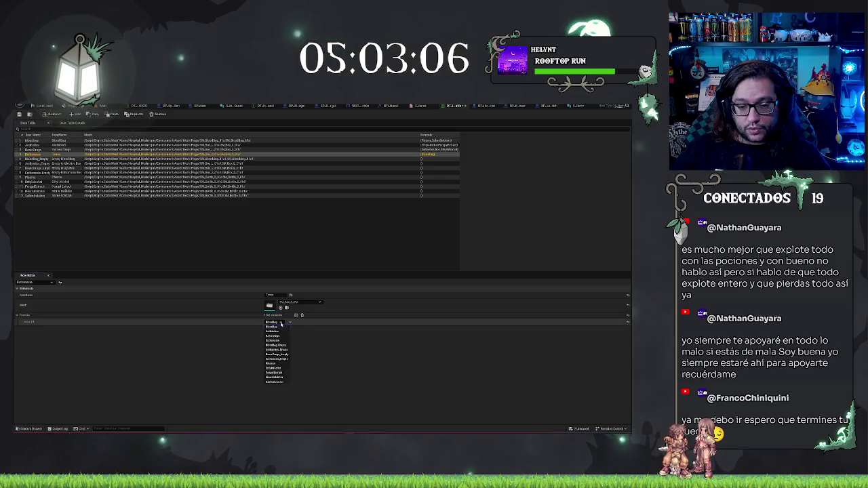
pyautogui.click(276, 378)
pyautogui.click(295, 316)
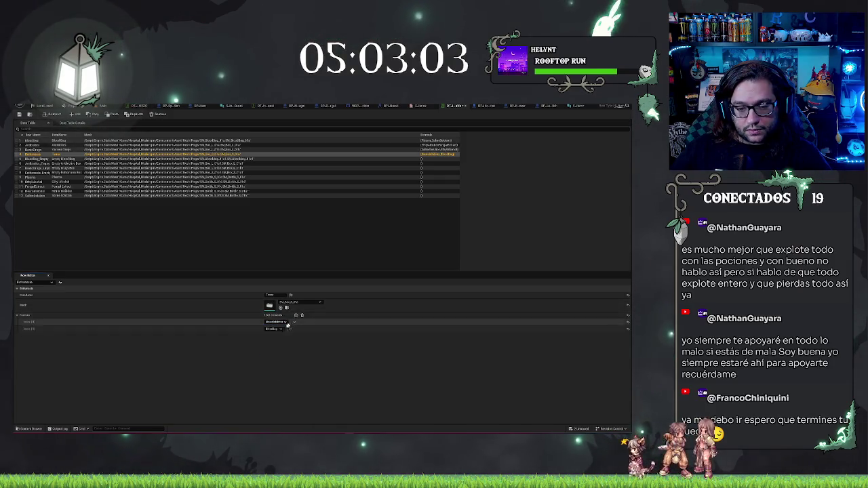
pyautogui.click(273, 329)
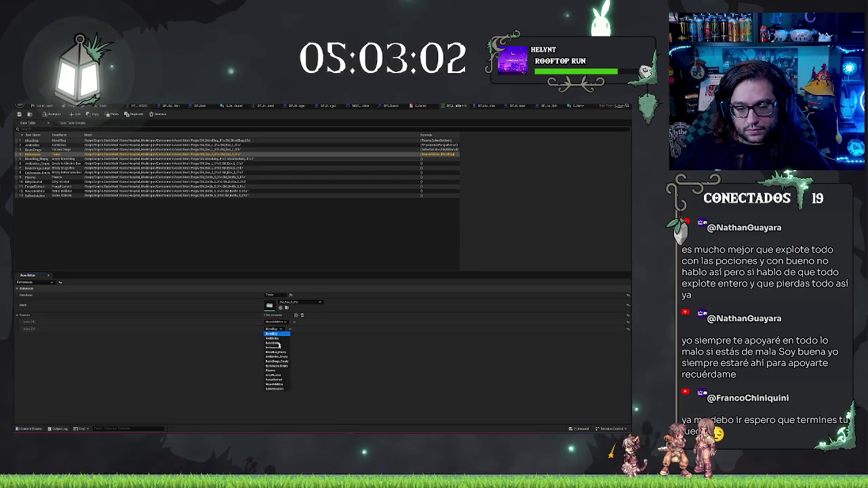
pyautogui.click(280, 380)
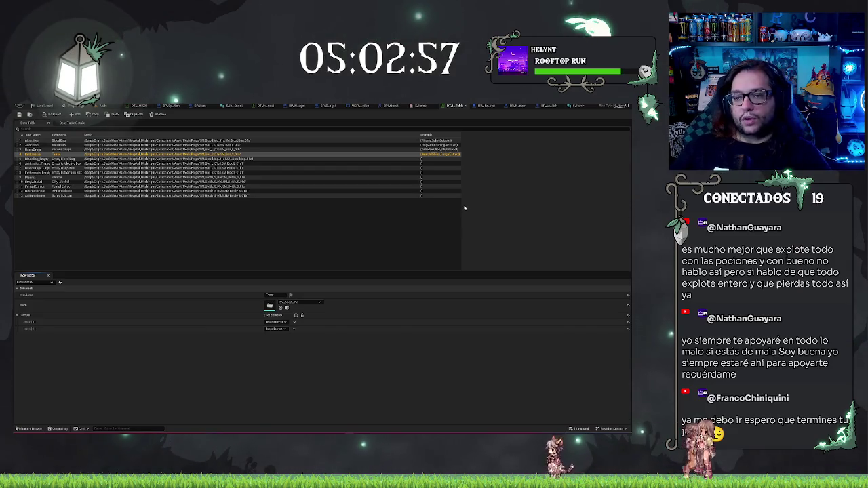
pyautogui.click(390, 218)
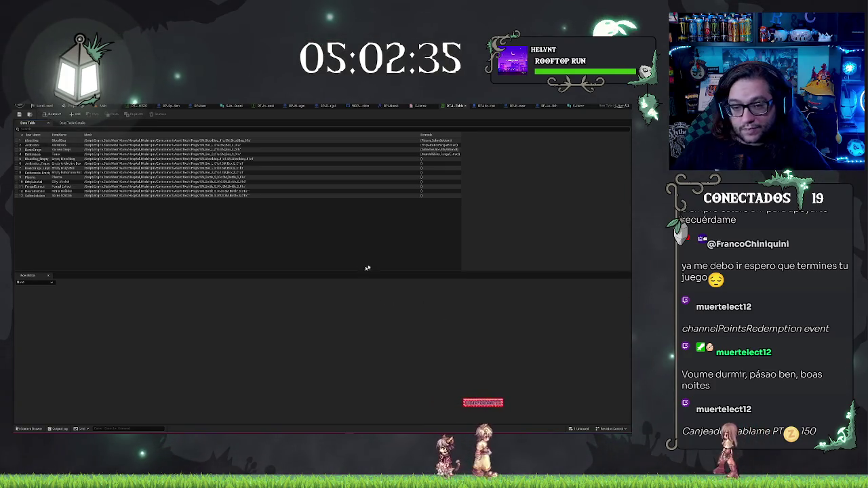
# - Save the items data table with Ctrl+S and switch to the item struct asset
pyautogui.hotkey('ctrl', 's')
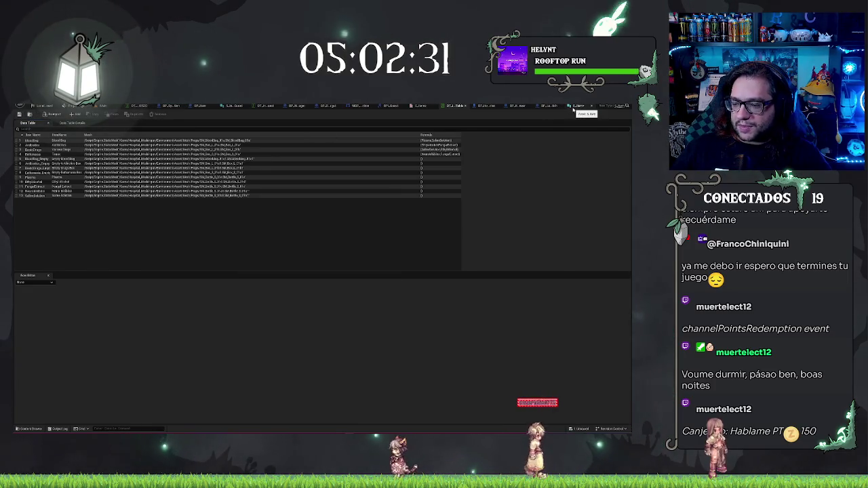
pyautogui.click(574, 106)
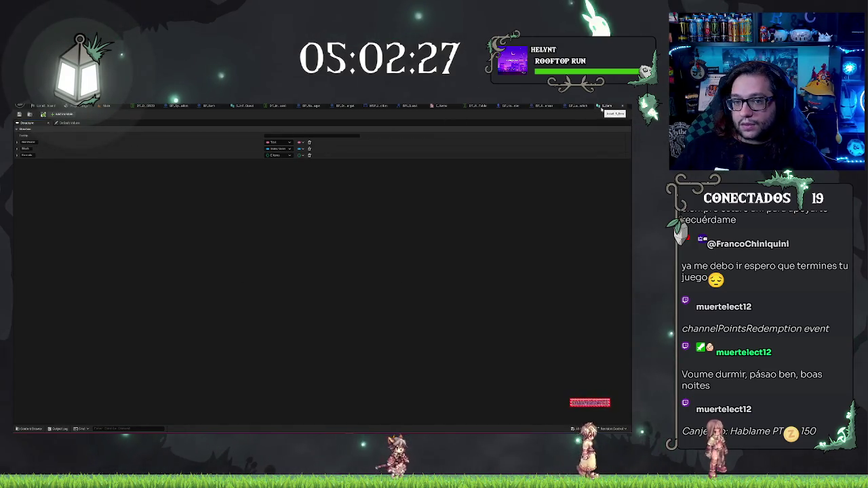
# - Return to BP_LabSwitch's Event Graph and frame the Set node chain following the event
pyautogui.click(601, 107)
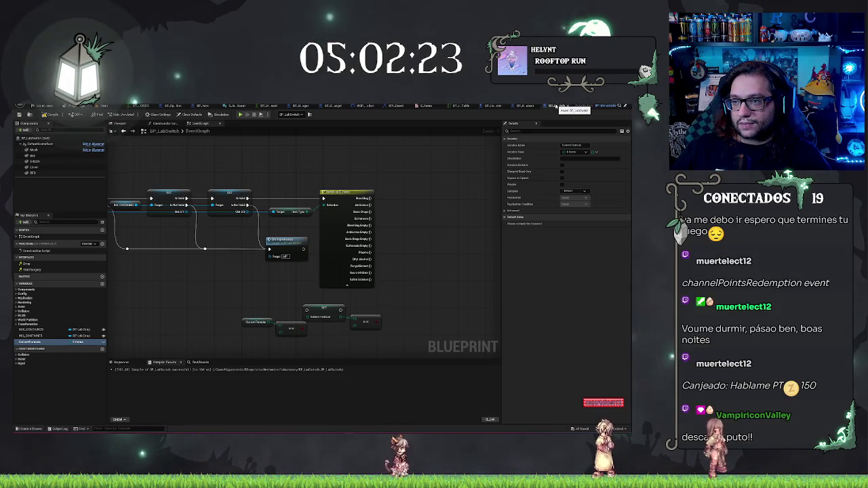
pyautogui.moveTo(410, 264)
pyautogui.mouseDown()
pyautogui.moveTo(378, 262)
pyautogui.moveTo(452, 259)
pyautogui.mouseUp()
pyautogui.moveTo(349, 206)
pyautogui.mouseDown()
pyautogui.moveTo(325, 208)
pyautogui.moveTo(291, 274)
pyautogui.moveTo(309, 203)
pyautogui.moveTo(283, 318)
pyautogui.mouseUp()
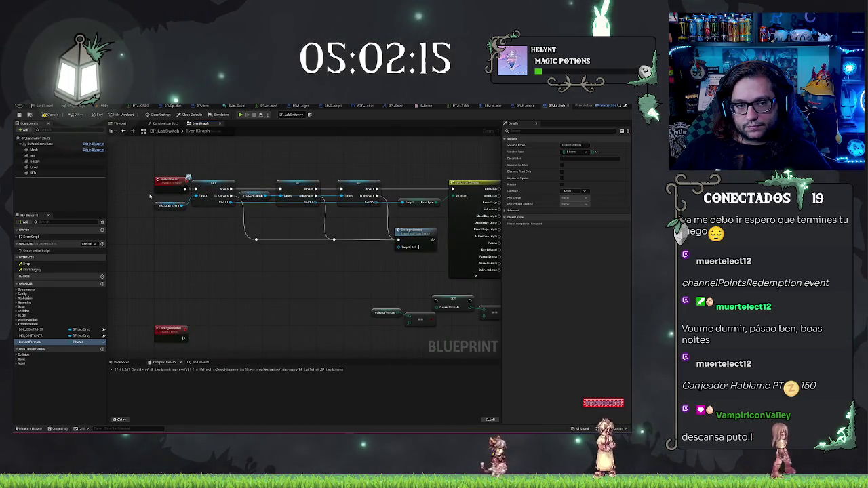
pyautogui.moveTo(165, 203); pyautogui.dragTo(512, 266)
pyautogui.moveTo(153, 188); pyautogui.dragTo(236, 225)
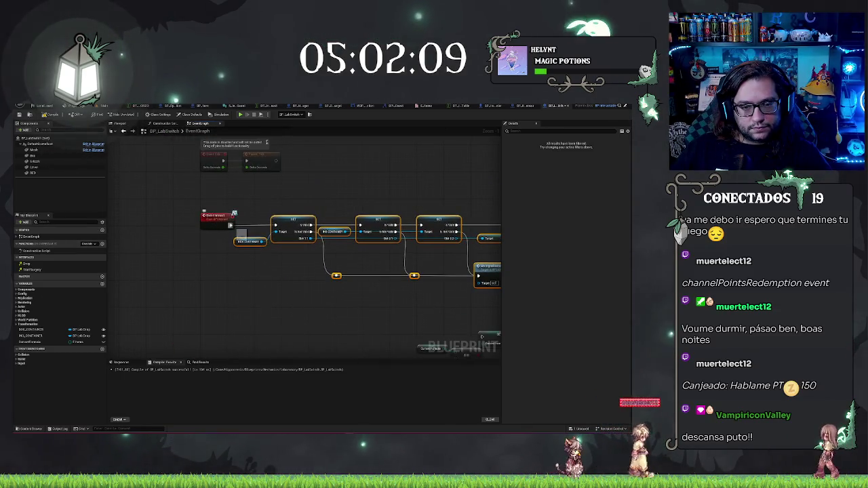
pyautogui.moveTo(231, 224); pyautogui.dragTo(240, 198)
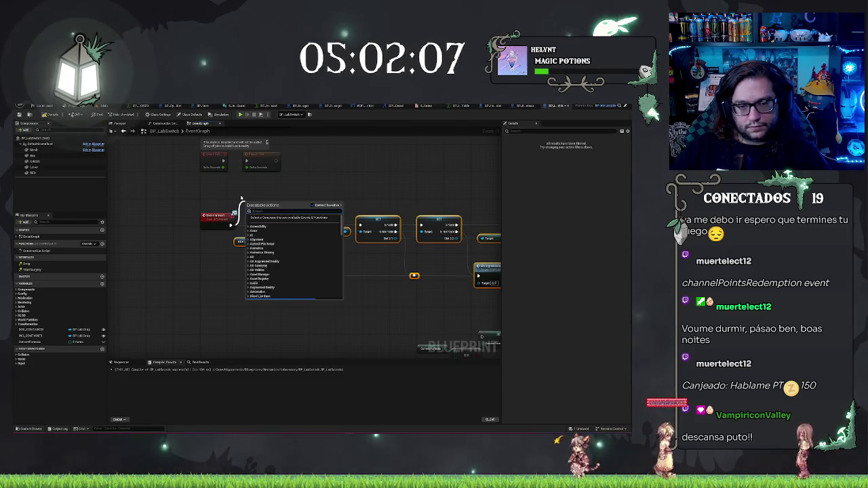
# - Cancel the 'set ti' action search and bring the red event node back into view
pyautogui.write('set ti')
pyautogui.press('BackSpace')
pyautogui.press('BackSpace')
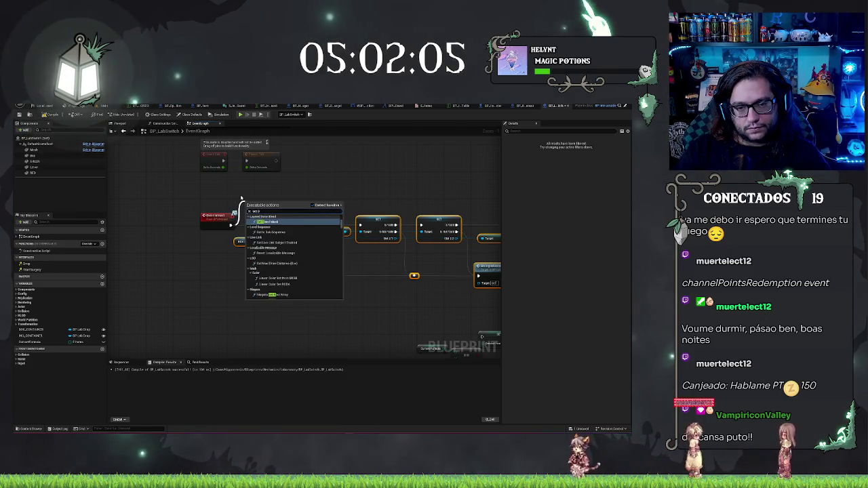
pyautogui.press('BackSpace')
pyautogui.press('BackSpace')
pyautogui.press('BackSpace')
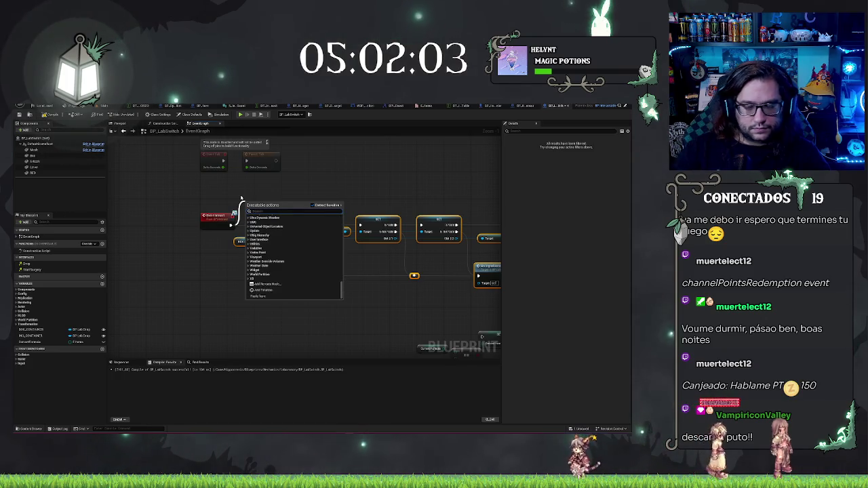
pyautogui.moveTo(204, 202)
pyautogui.mouseDown()
pyautogui.moveTo(441, 292)
pyautogui.moveTo(491, 300)
pyautogui.mouseUp()
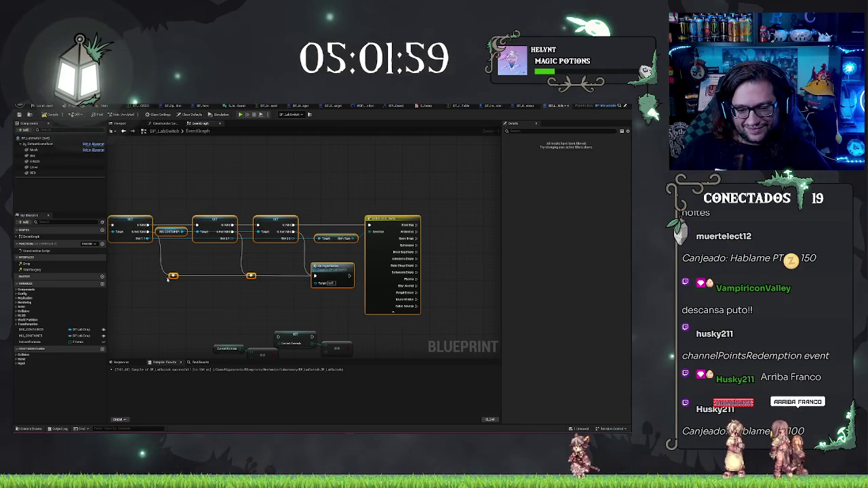
pyautogui.moveTo(168, 279); pyautogui.dragTo(265, 231)
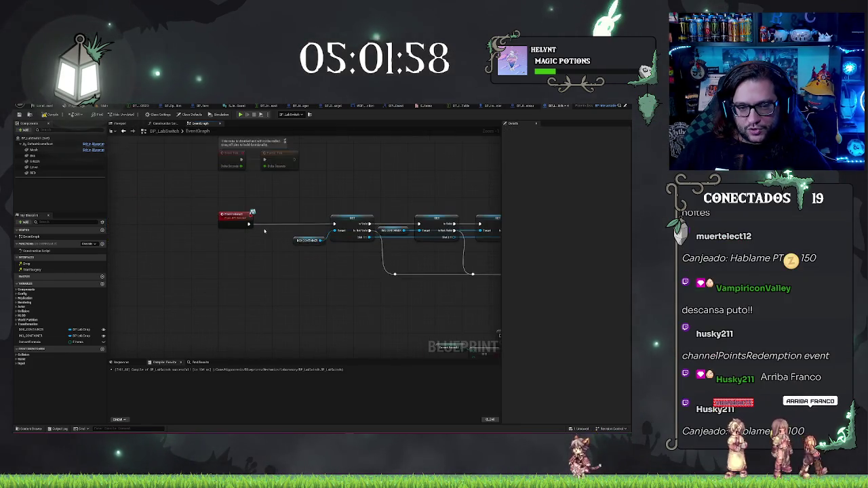
# - Place a Busy? getter, insert a Branch after the event, and wire a NOT into Condition
pyautogui.click(15, 295)
pyautogui.moveTo(25, 308); pyautogui.dragTo(220, 262)
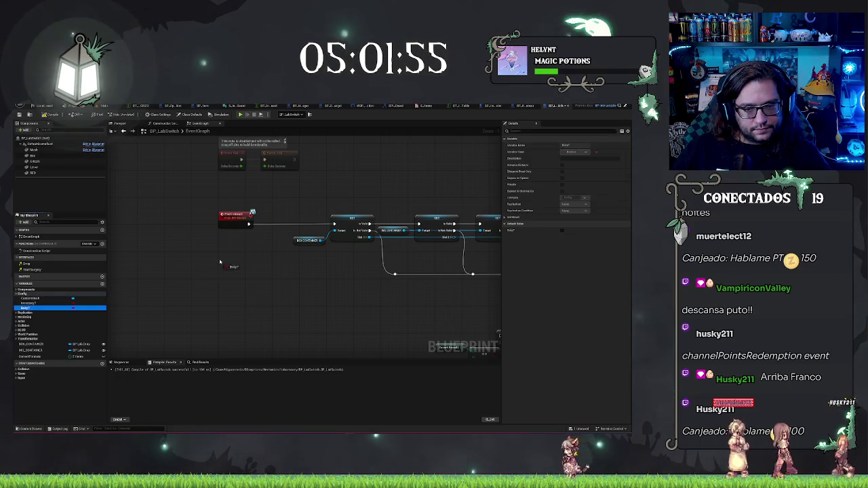
pyautogui.click(269, 219)
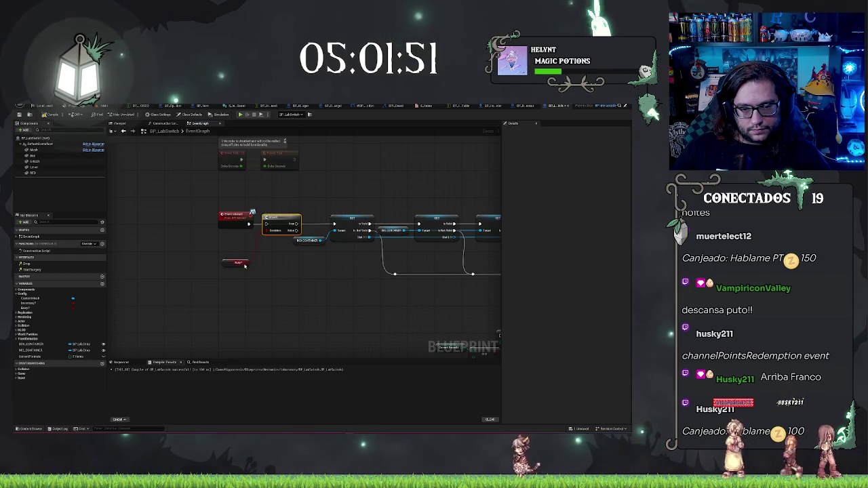
pyautogui.moveTo(245, 266); pyautogui.dragTo(239, 256)
pyautogui.write('not')
pyautogui.press('Return')
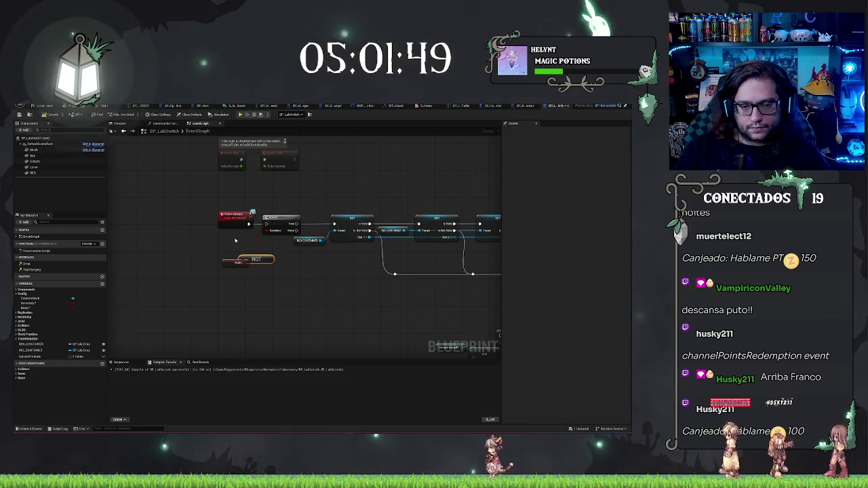
pyautogui.moveTo(269, 259)
pyautogui.mouseDown()
pyautogui.moveTo(273, 234)
pyautogui.moveTo(250, 225)
pyautogui.mouseUp()
# - Tidy the Busy? getter and NOT node beside the event and drag out another Busy? getter
pyautogui.moveTo(228, 262); pyautogui.dragTo(244, 266)
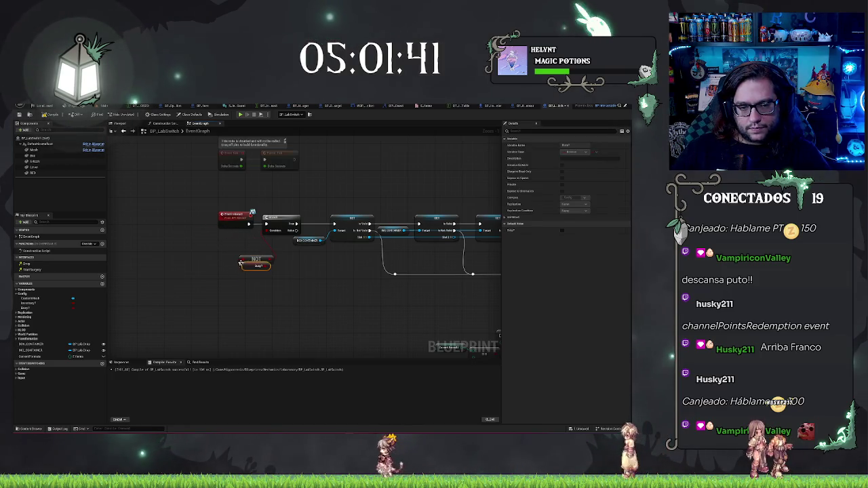
pyautogui.click(249, 260)
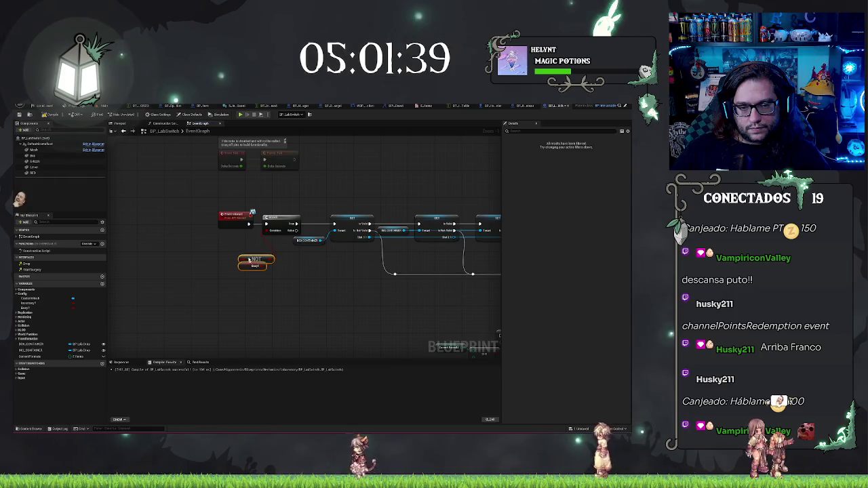
pyautogui.moveTo(250, 260); pyautogui.dragTo(234, 240)
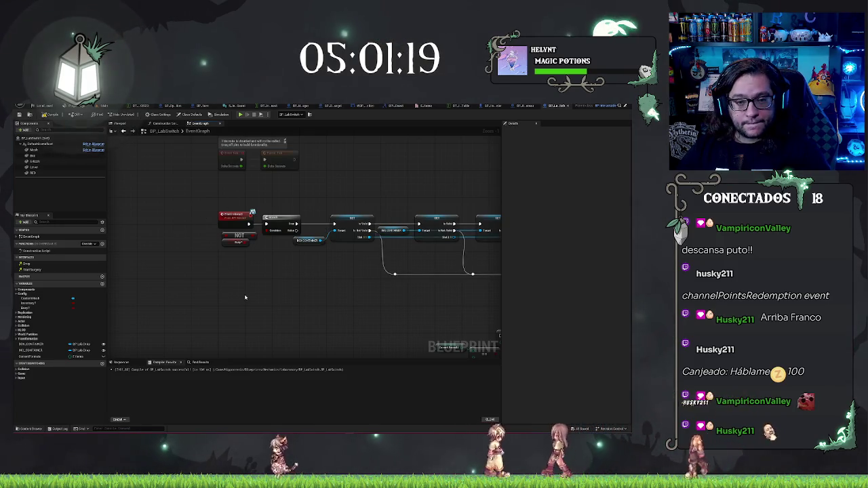
pyautogui.moveTo(230, 290)
pyautogui.mouseDown()
pyautogui.moveTo(208, 314)
pyautogui.moveTo(243, 309)
pyautogui.moveTo(217, 287)
pyautogui.moveTo(243, 272)
pyautogui.mouseUp()
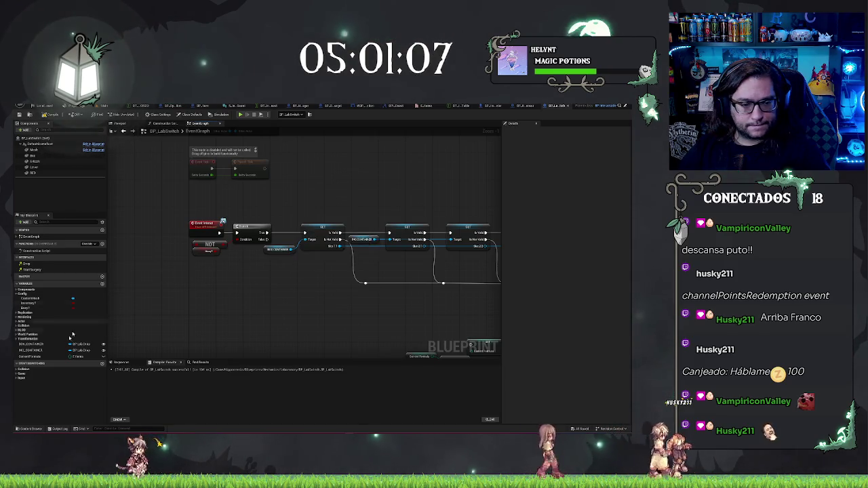
pyautogui.moveTo(51, 320); pyautogui.dragTo(288, 293)
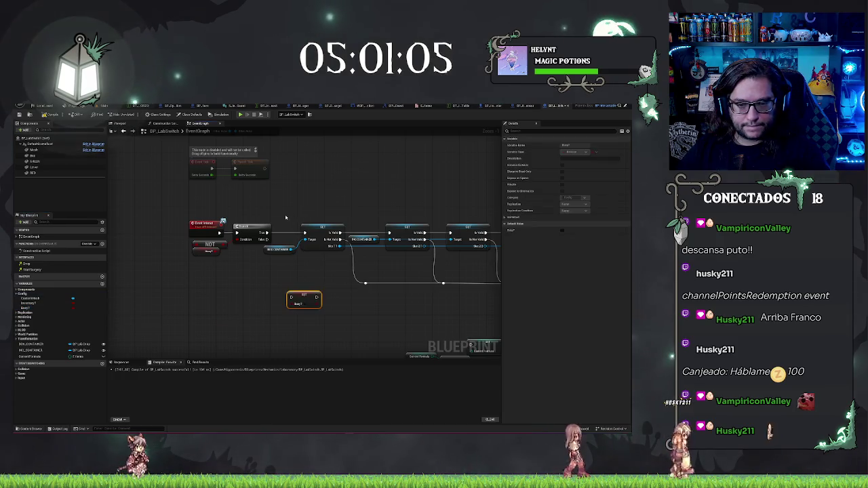
# - Position the Busy? getter beside the first SET node
pyautogui.scroll(2, 286, 217)
pyautogui.scroll(-2, 195, 295)
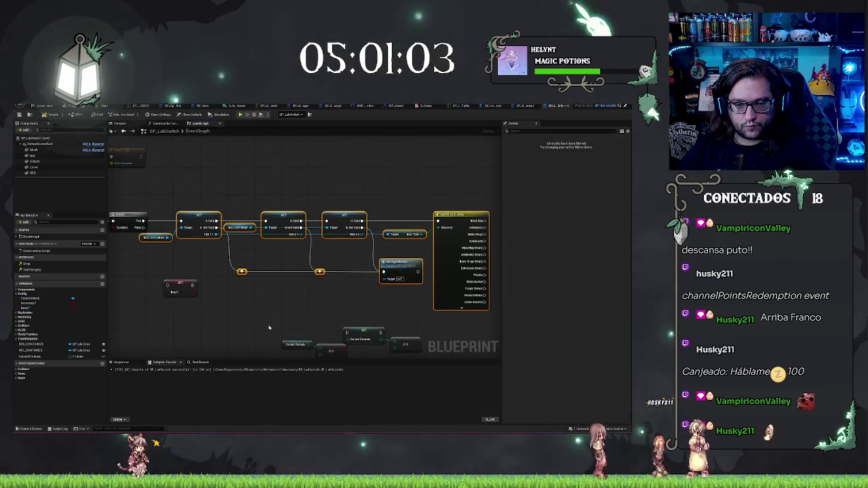
pyautogui.moveTo(217, 289); pyautogui.dragTo(161, 222)
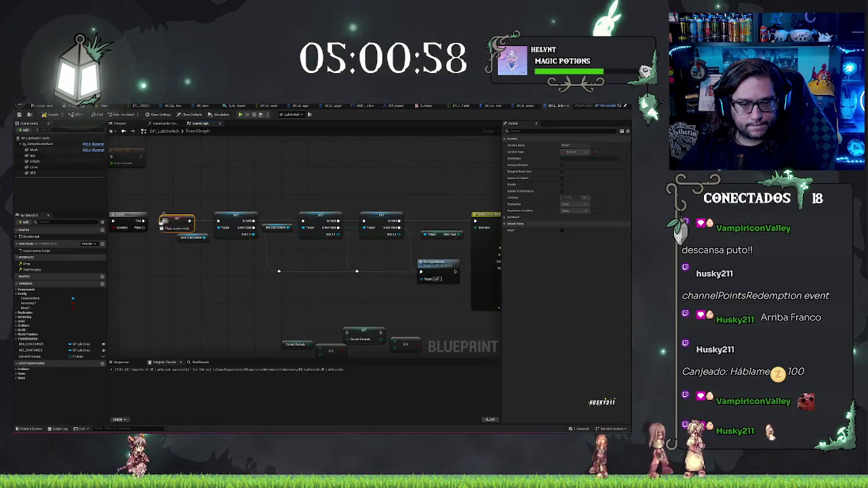
pyautogui.click(249, 300)
# - Pan the graph over to the Switch on E_Items node
pyautogui.scroll(1, 224, 271)
pyautogui.scroll(-1, 175, 199)
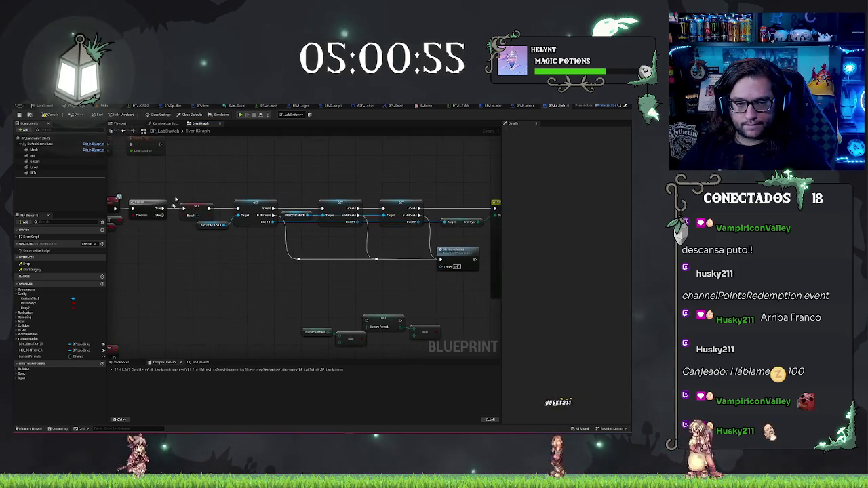
pyautogui.moveTo(207, 204); pyautogui.dragTo(136, 215)
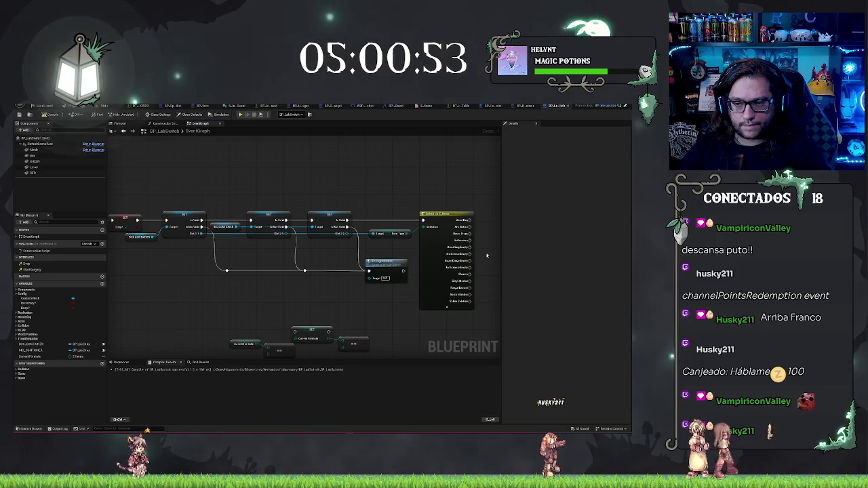
pyautogui.moveTo(486, 255); pyautogui.dragTo(417, 239)
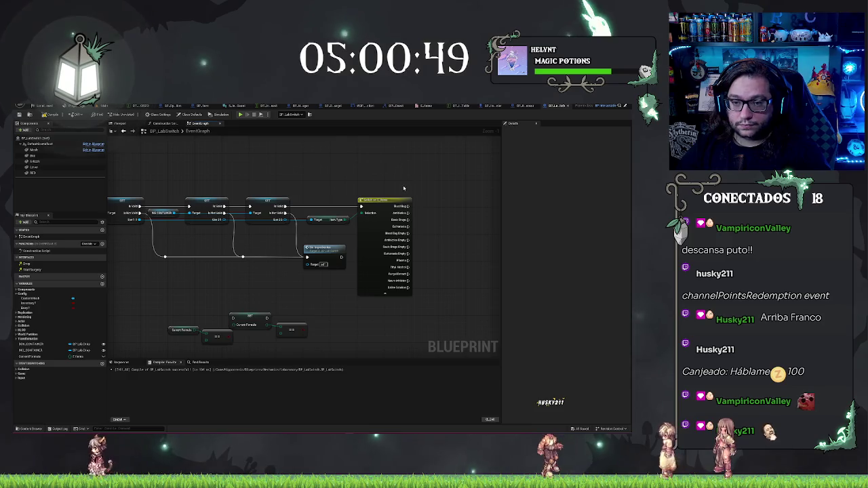
pyautogui.moveTo(403, 189); pyautogui.dragTo(325, 194)
pyautogui.scroll(1, 373, 213)
pyautogui.moveTo(377, 217); pyautogui.dragTo(355, 209)
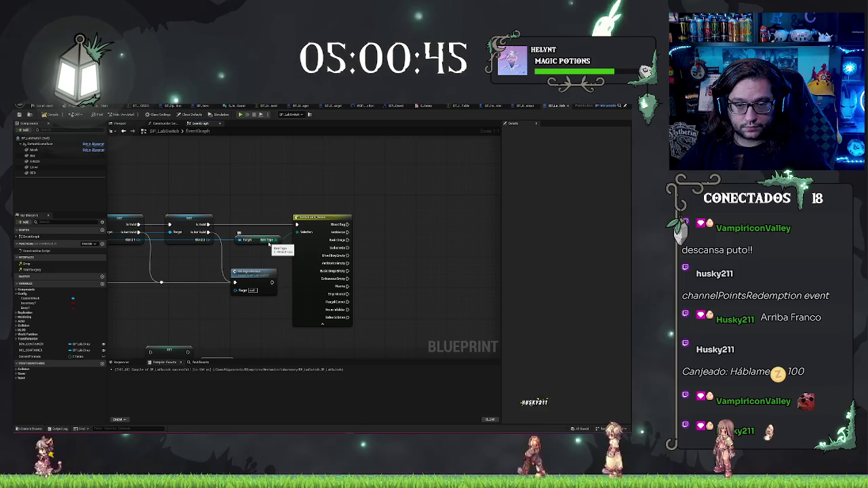
# - Try an action search off the item type enum pin, then dismiss it
pyautogui.moveTo(288, 188); pyautogui.dragTo(287, 186)
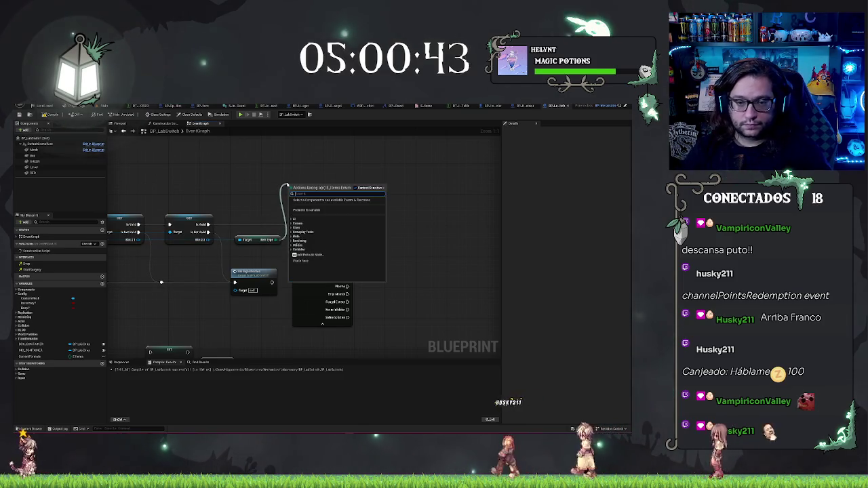
pyautogui.write('=')
pyautogui.press('BackSpace')
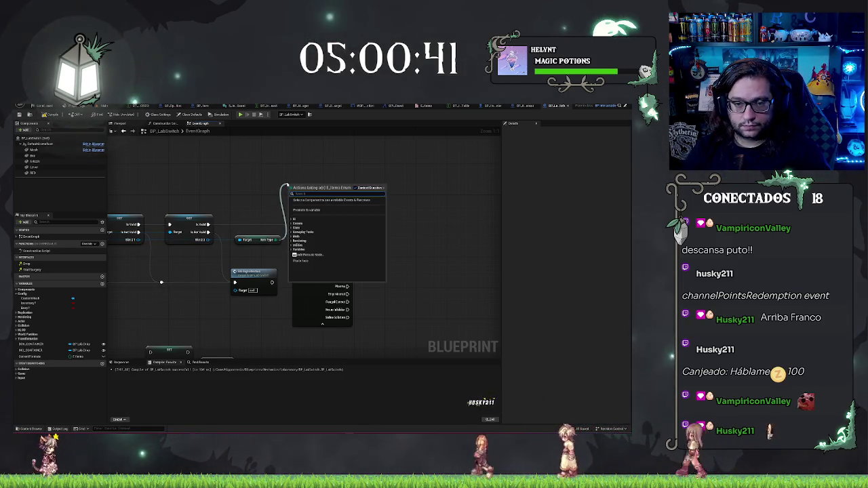
pyautogui.write('f')
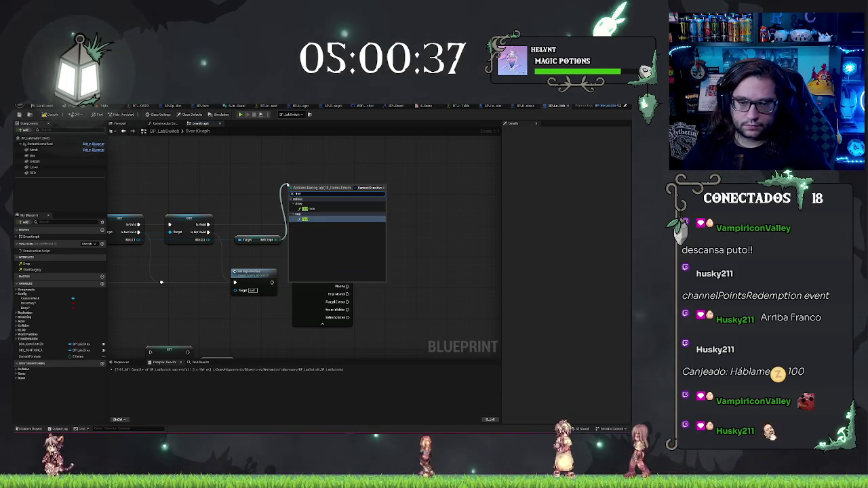
pyautogui.click(281, 169)
# - Search 'data table' in the action list and add a Get Data Table Row node
pyautogui.rightClick(291, 160)
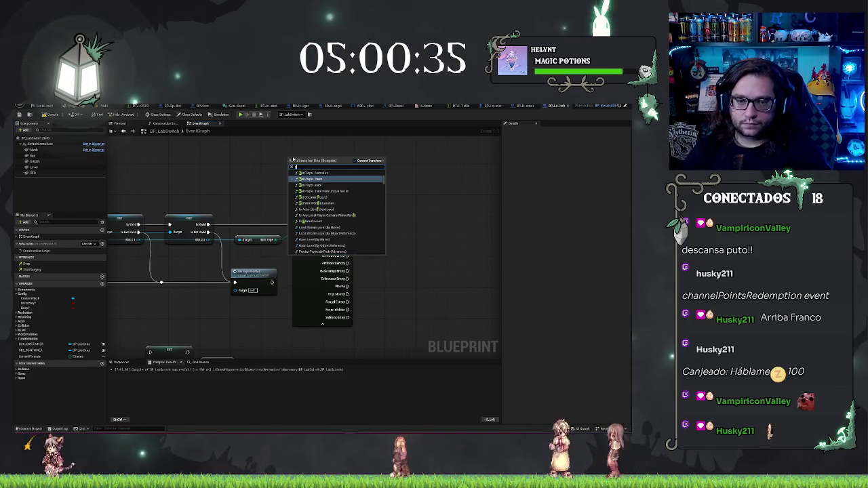
pyautogui.write('data table')
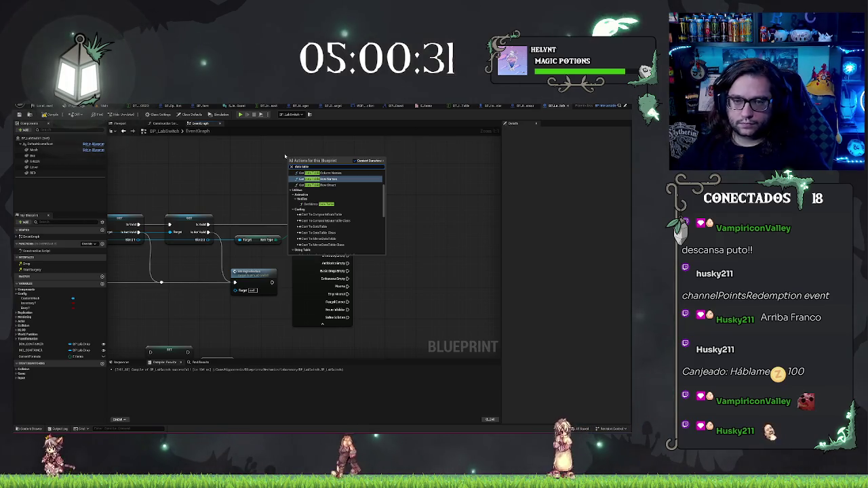
pyautogui.scroll(3, 329, 184)
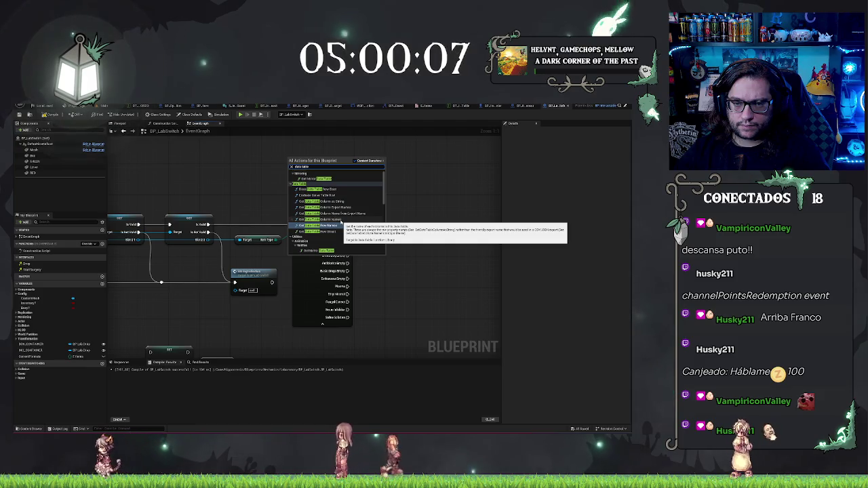
pyautogui.scroll(-1, 344, 217)
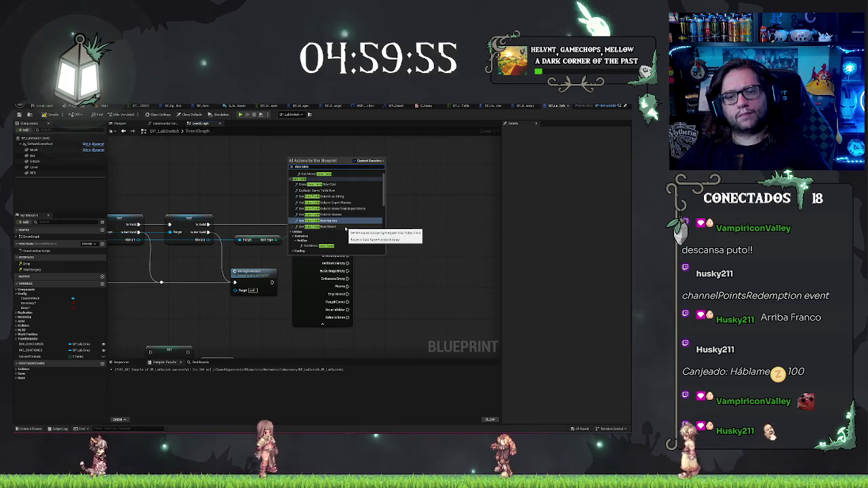
pyautogui.scroll(-5, 337, 219)
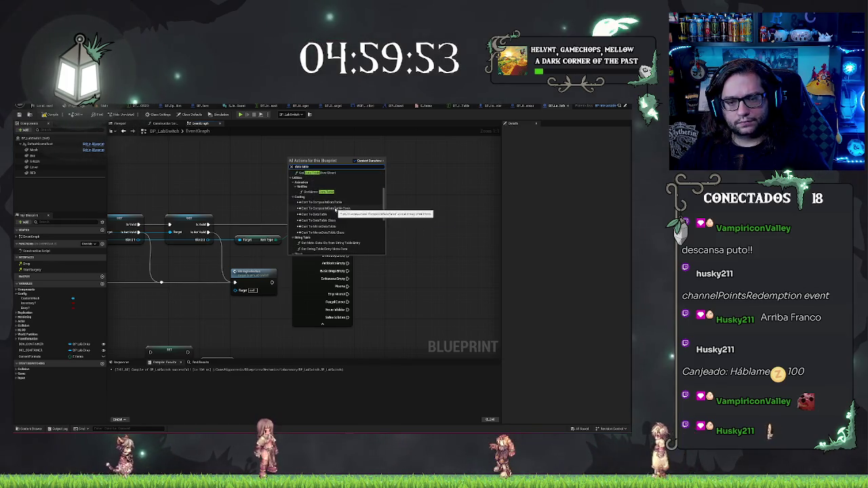
pyautogui.scroll(-1, 337, 211)
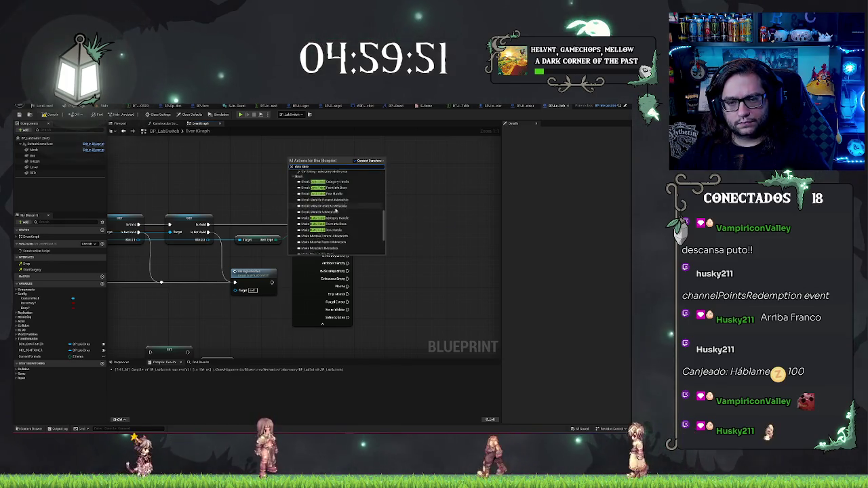
pyautogui.scroll(-3, 337, 211)
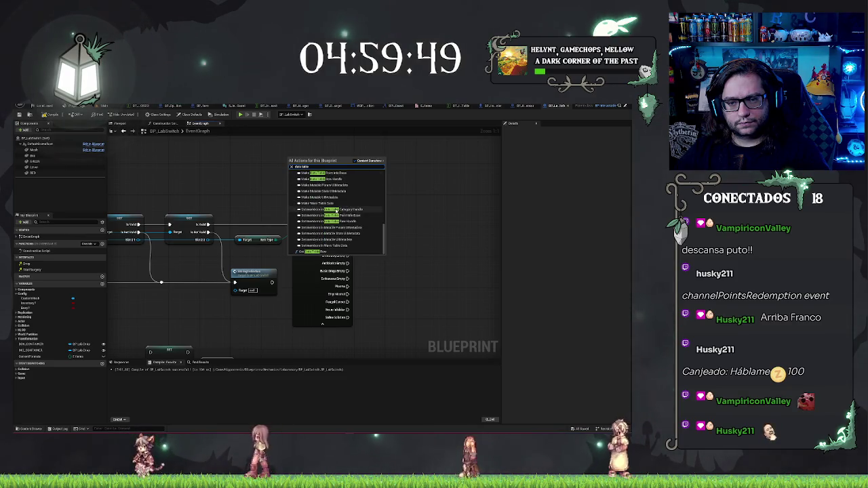
pyautogui.click(315, 251)
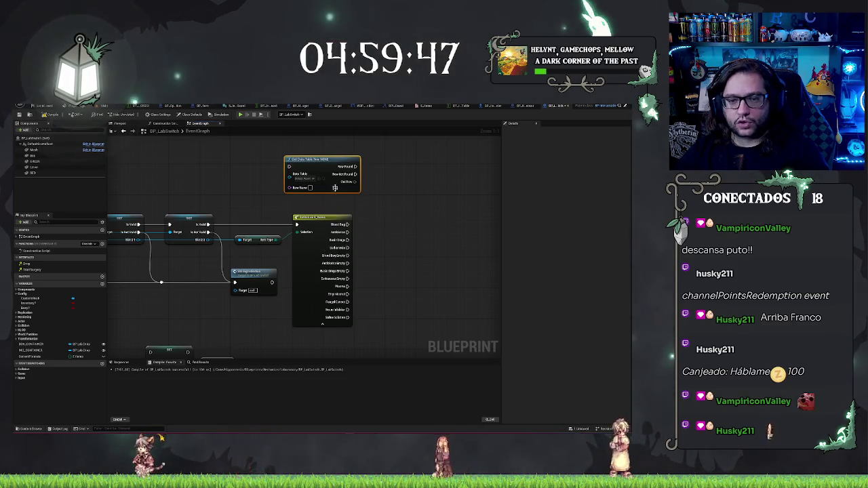
# - Add an Enum to String node off the Item Type pin, then view BP_ItemDispenser's Event Graph
pyautogui.moveTo(274, 240); pyautogui.dragTo(241, 199)
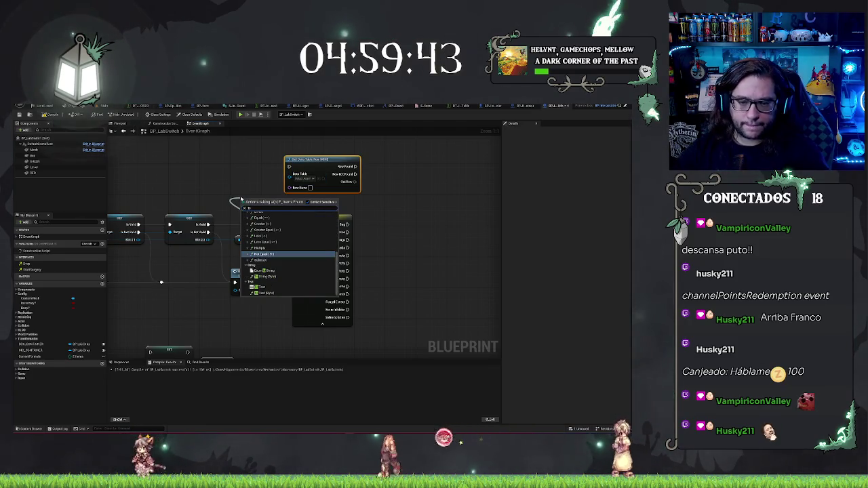
pyautogui.click(271, 272)
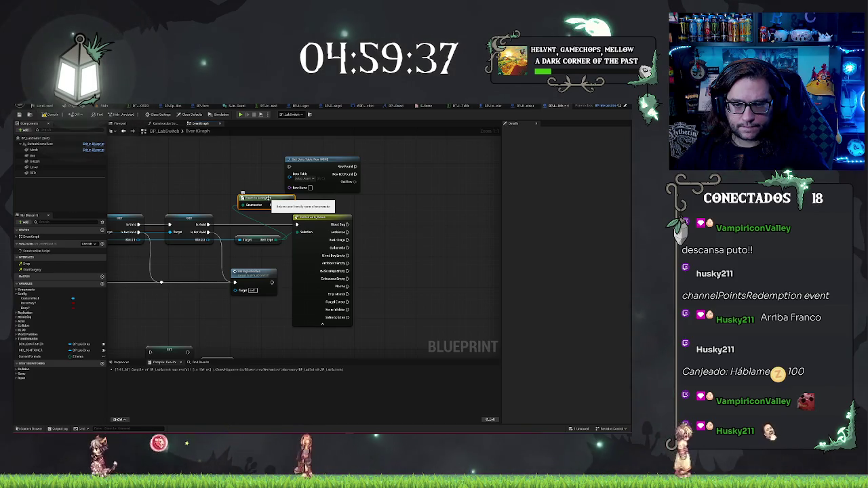
pyautogui.moveTo(269, 198); pyautogui.dragTo(253, 193)
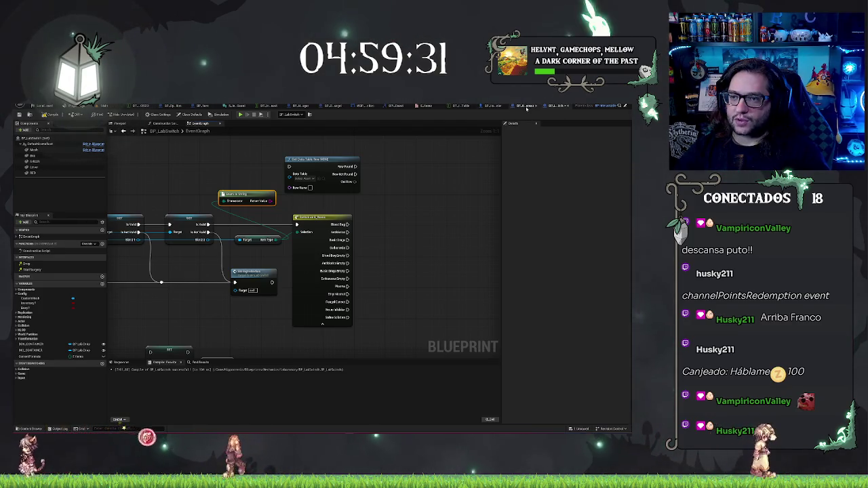
pyautogui.click(607, 106)
pyautogui.scroll(-4, 268, 203)
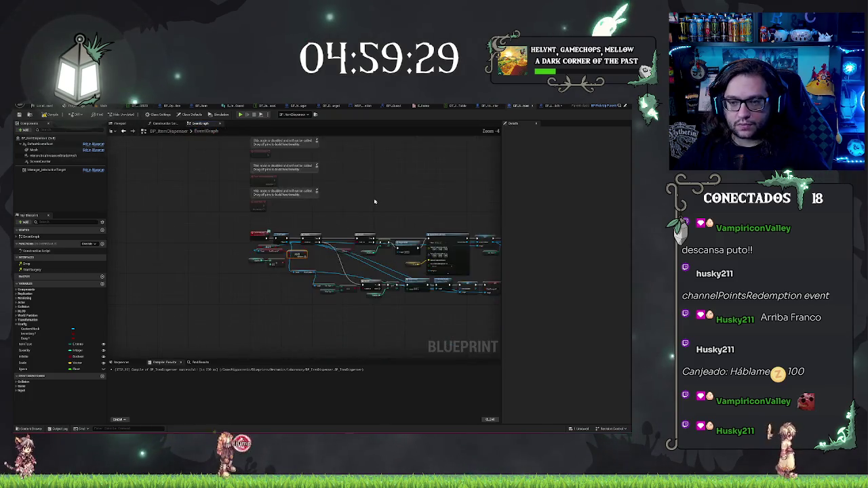
# - Inspect BP_ItemDispenser's Construction Script graph, then go back to BP_LabSwitch
pyautogui.click(165, 122)
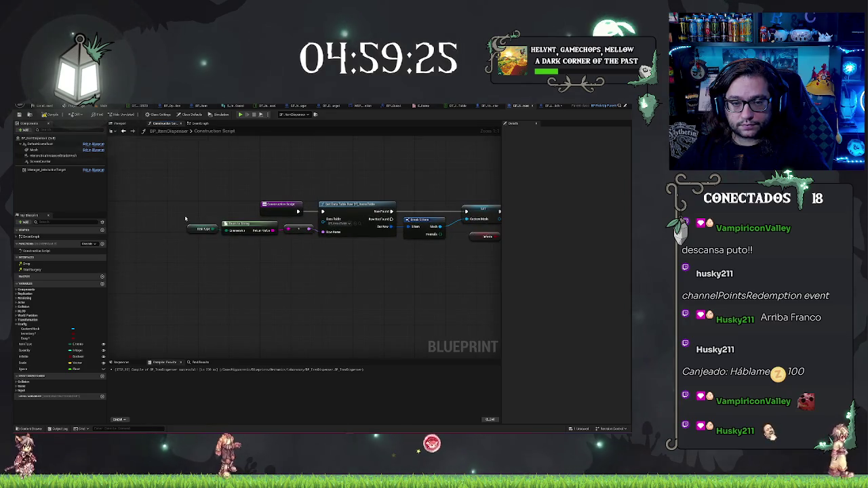
pyautogui.moveTo(362, 259); pyautogui.dragTo(339, 254)
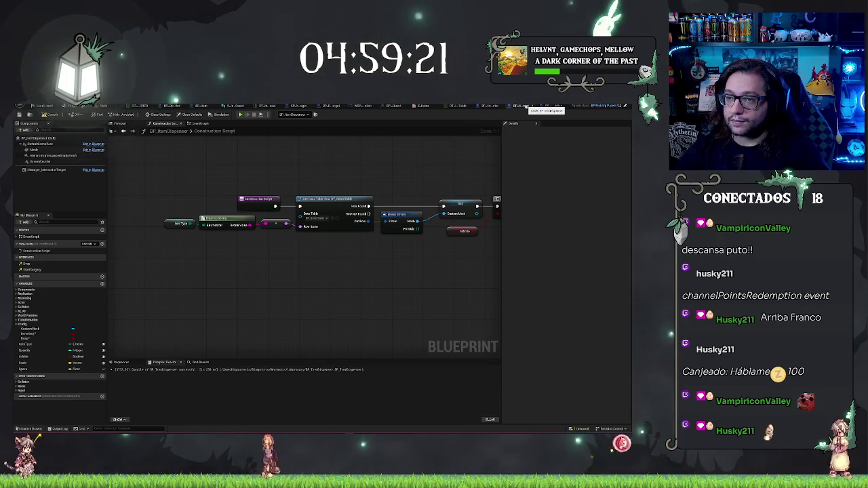
pyautogui.click(553, 106)
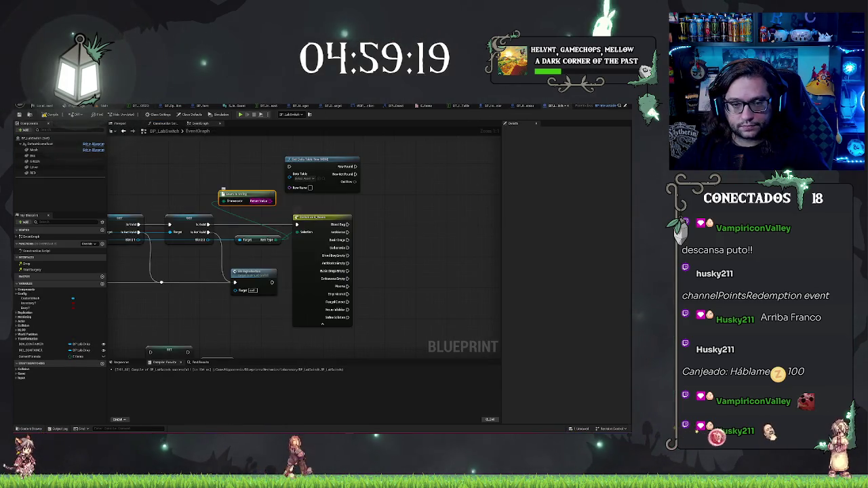
# - Add a To Name node after Enum to String and wire it into Row Name
pyautogui.moveTo(270, 195); pyautogui.dragTo(241, 175)
pyautogui.write('to name')
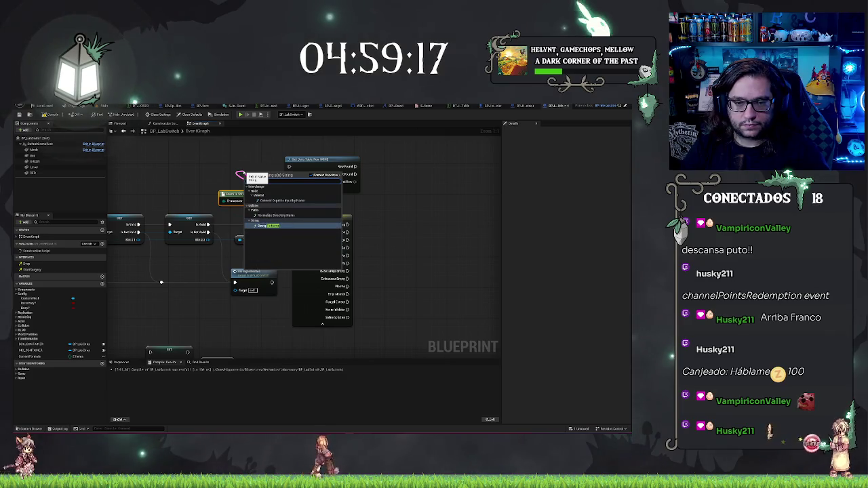
pyautogui.press('Return')
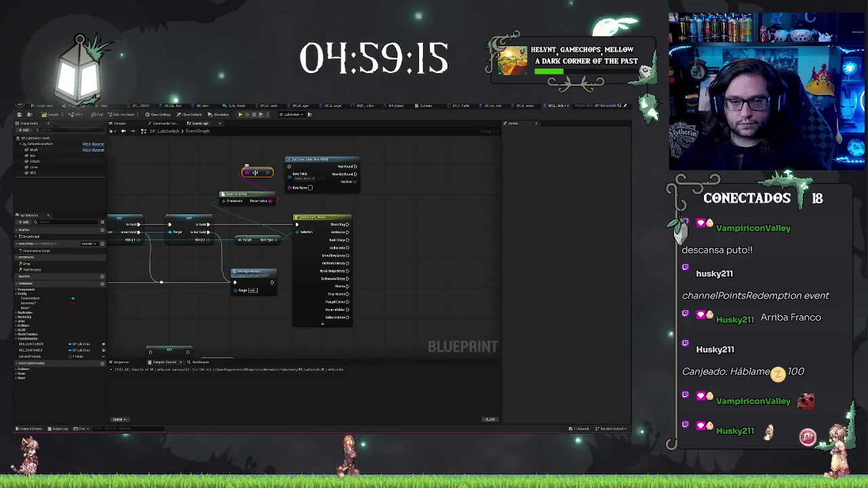
pyautogui.moveTo(291, 187)
pyautogui.mouseDown()
pyautogui.moveTo(268, 174)
pyautogui.moveTo(265, 185)
pyautogui.mouseUp()
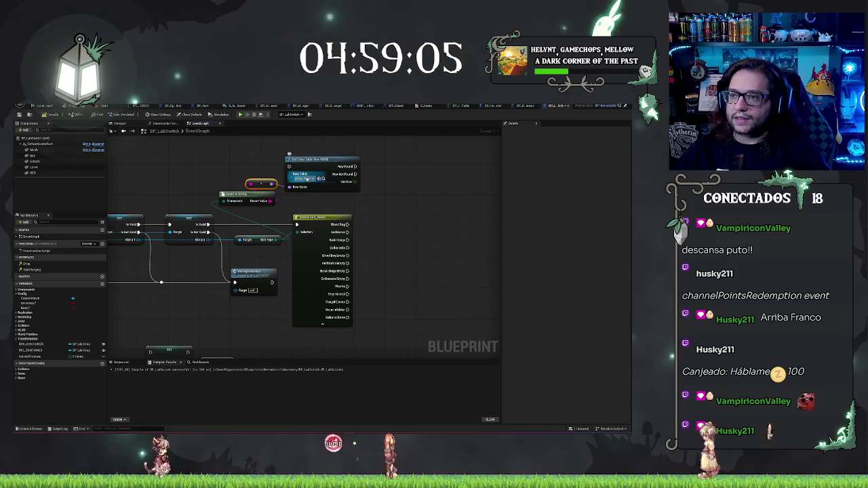
pyautogui.click(308, 177)
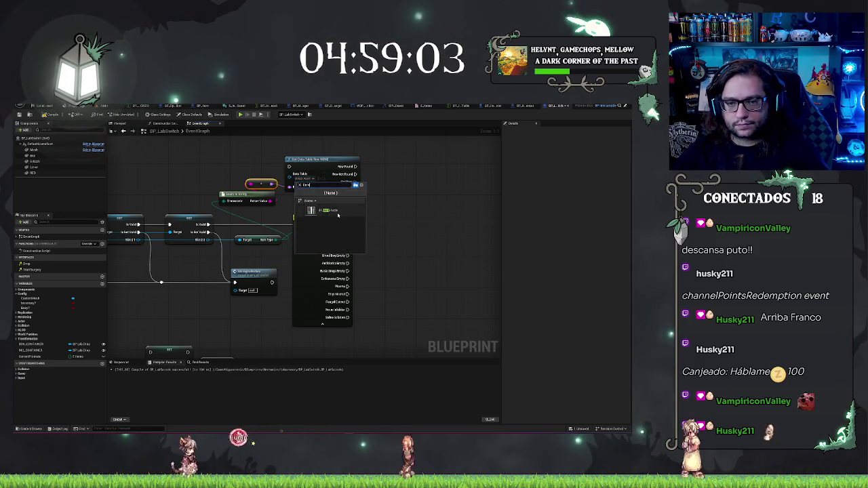
pyautogui.click(328, 209)
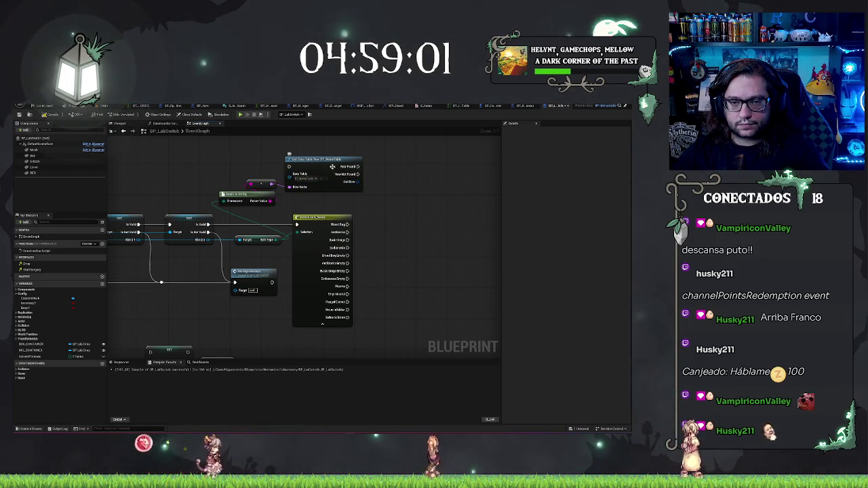
pyautogui.moveTo(331, 162)
pyautogui.mouseDown()
pyautogui.moveTo(378, 178)
pyautogui.moveTo(338, 182)
pyautogui.mouseUp()
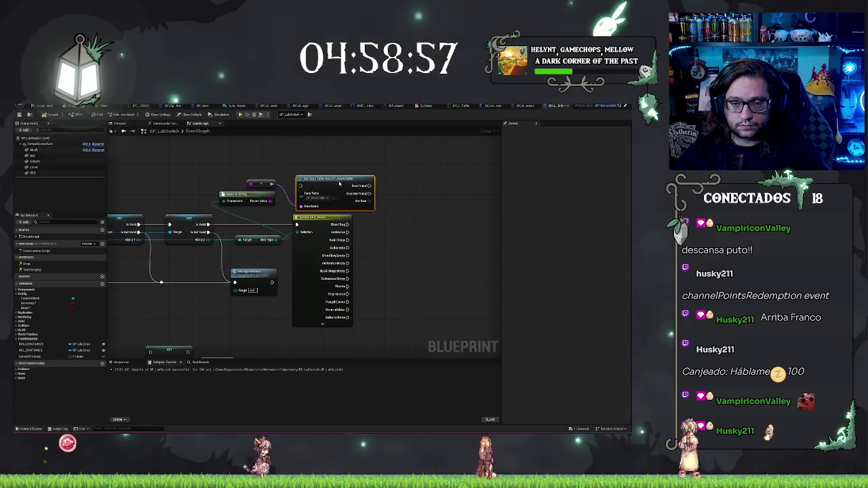
pyautogui.moveTo(274, 219)
pyautogui.mouseDown()
pyautogui.moveTo(432, 217)
pyautogui.moveTo(316, 217)
pyautogui.mouseUp()
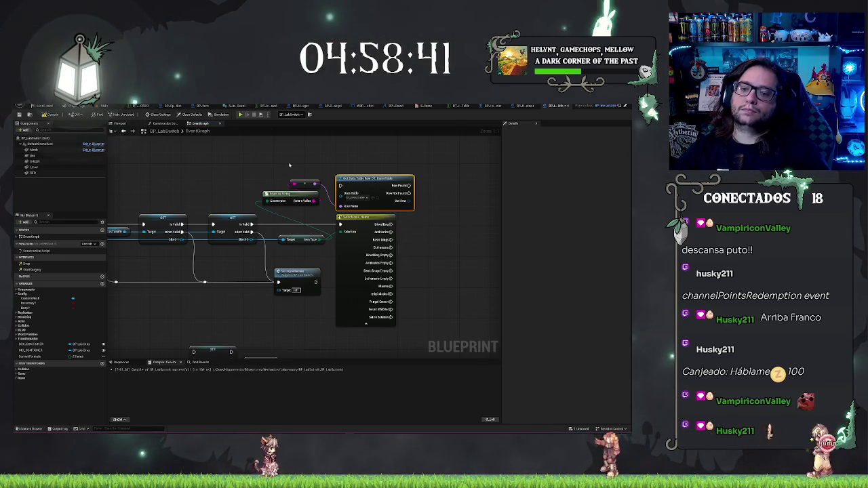
# - Connect the Target pin, shift Get Data Table Row right, and delete the To String and reroute
pyautogui.moveTo(291, 164); pyautogui.dragTo(285, 245)
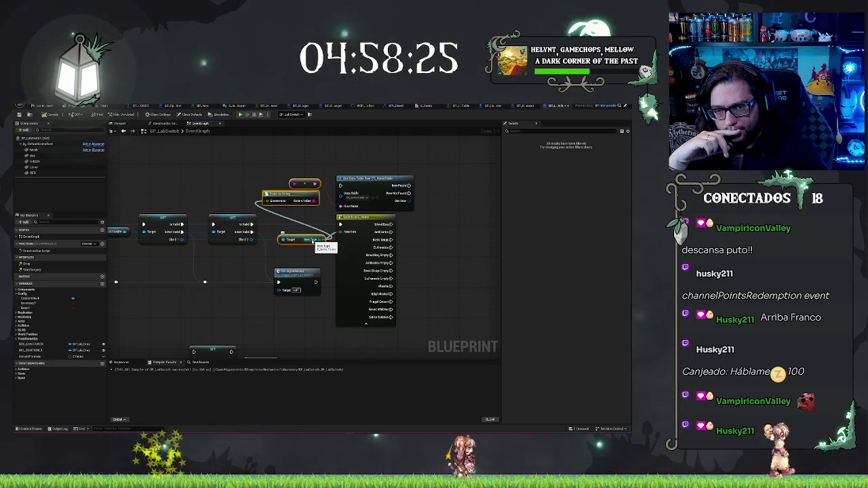
pyautogui.moveTo(312, 240); pyautogui.dragTo(313, 242)
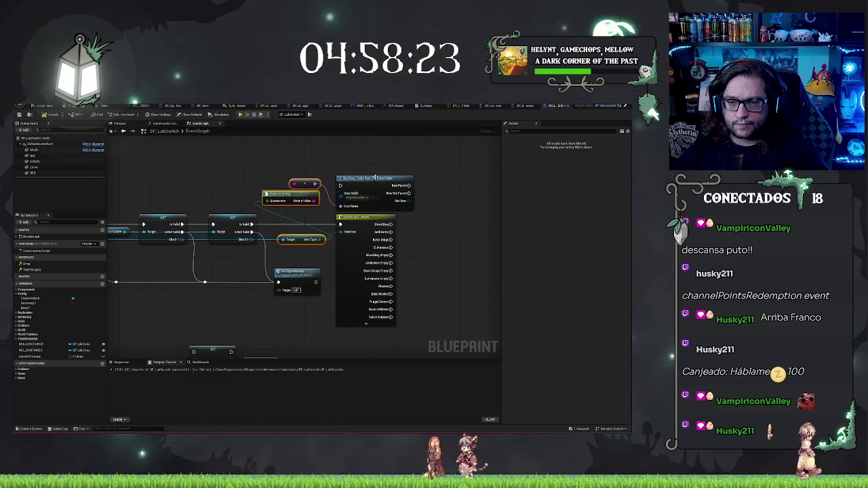
pyautogui.moveTo(375, 178); pyautogui.dragTo(455, 175)
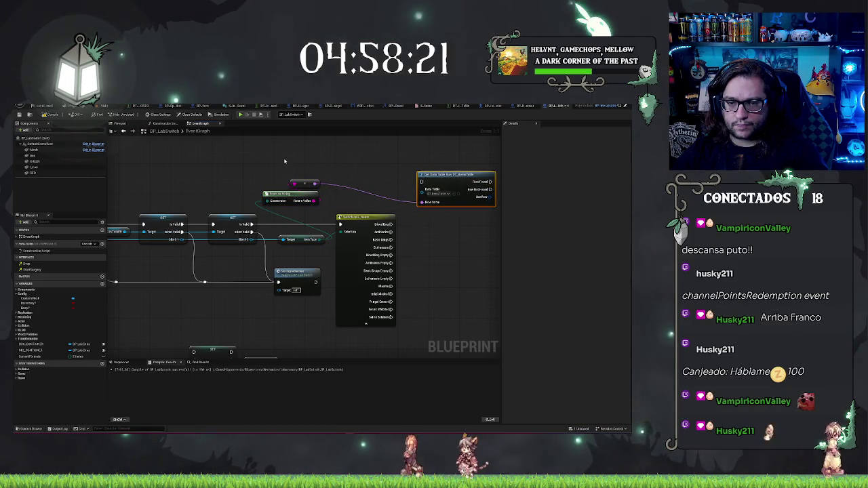
pyautogui.moveTo(284, 161); pyautogui.dragTo(319, 203)
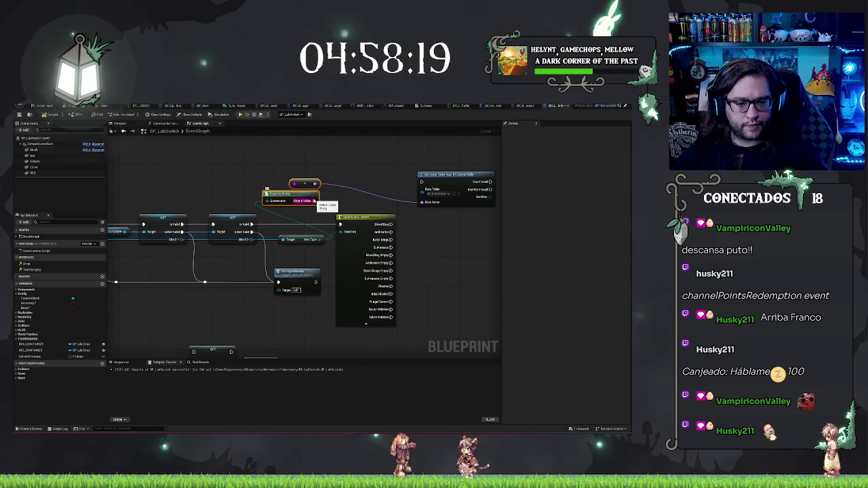
pyautogui.press('Delete')
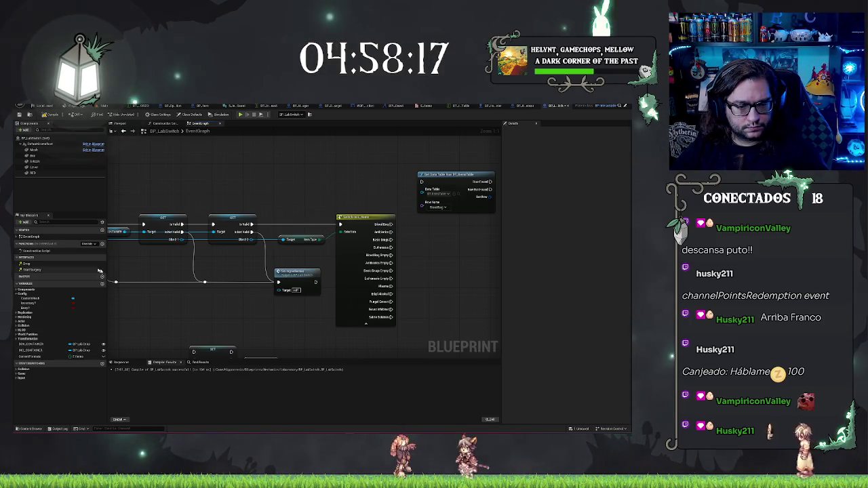
# - Create a Name variable CurrentTarget and drop a SET CurrentTarget node into the graph
pyautogui.click(102, 283)
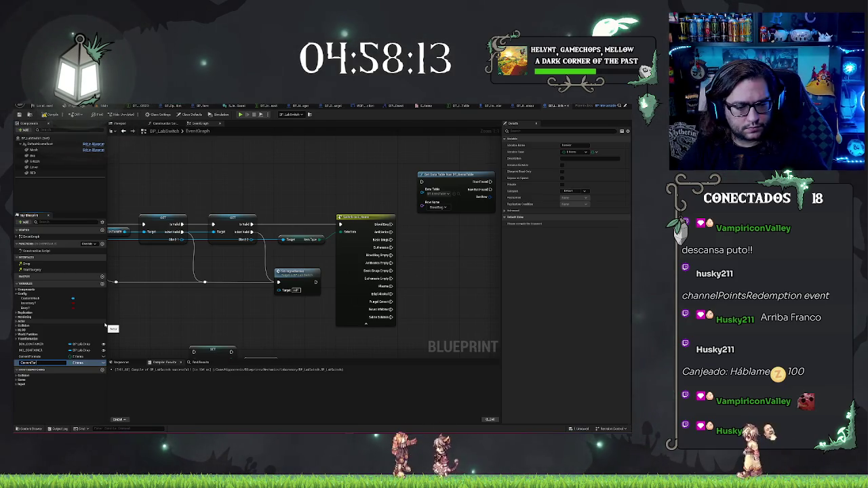
pyautogui.write('get')
pyautogui.click(77, 363)
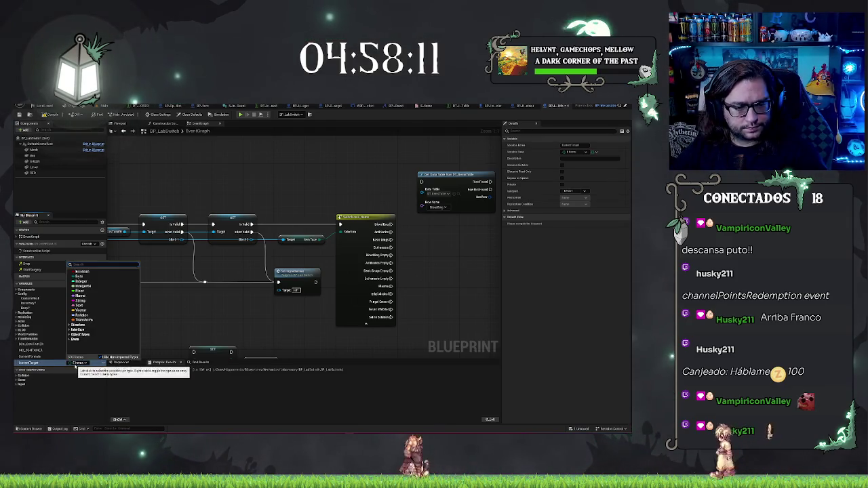
pyautogui.click(79, 296)
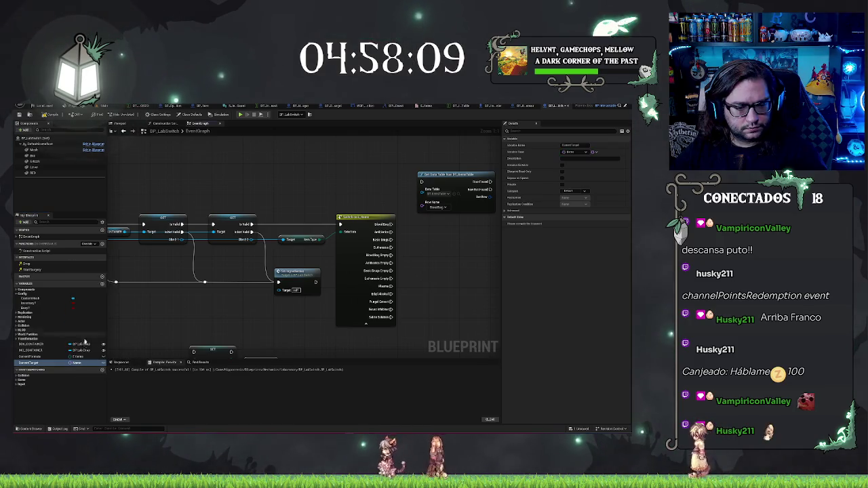
pyautogui.click(78, 363)
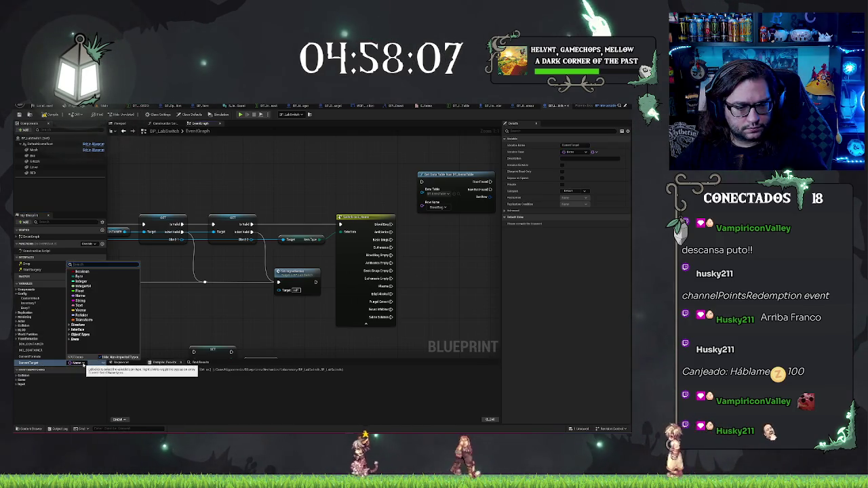
pyautogui.click(99, 364)
pyautogui.click(84, 363)
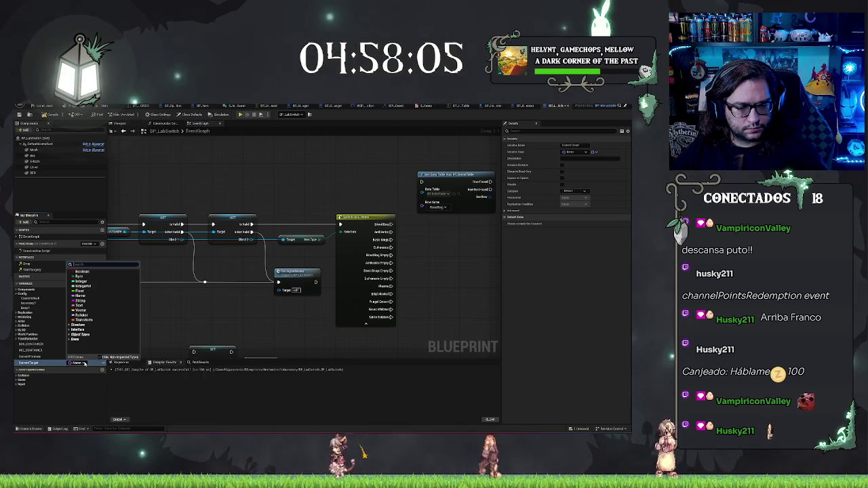
pyautogui.click(46, 362)
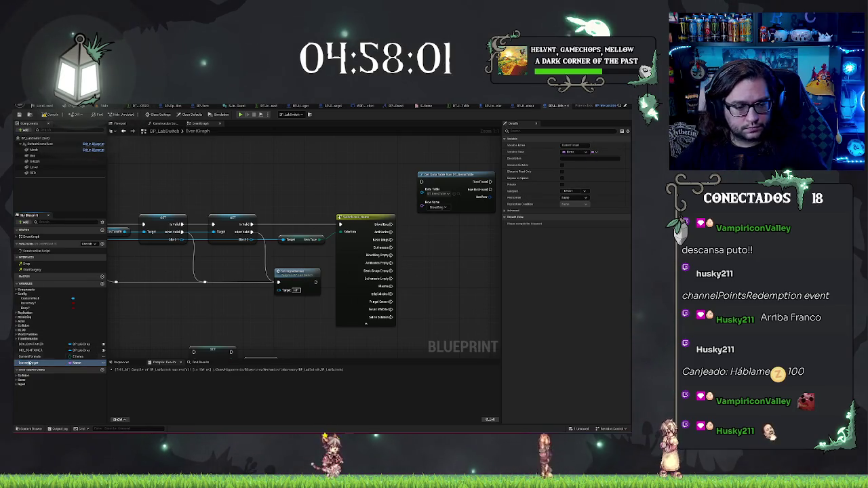
pyautogui.moveTo(29, 364)
pyautogui.mouseDown()
pyautogui.moveTo(292, 327)
pyautogui.moveTo(439, 238)
pyautogui.moveTo(367, 253)
pyautogui.mouseUp()
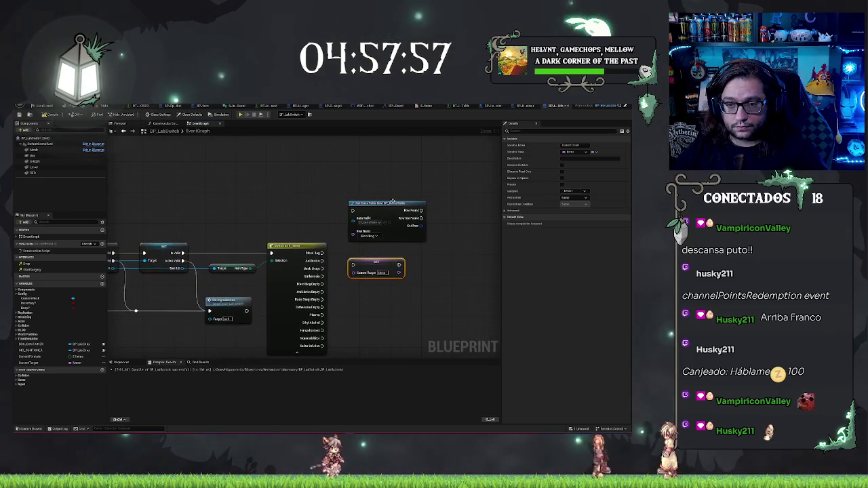
# - Move Get Data Table Row aside and wire a Switch item output into the SET CurrentTarget node
pyautogui.moveTo(392, 201); pyautogui.dragTo(416, 171)
pyautogui.moveTo(386, 240); pyautogui.dragTo(363, 182)
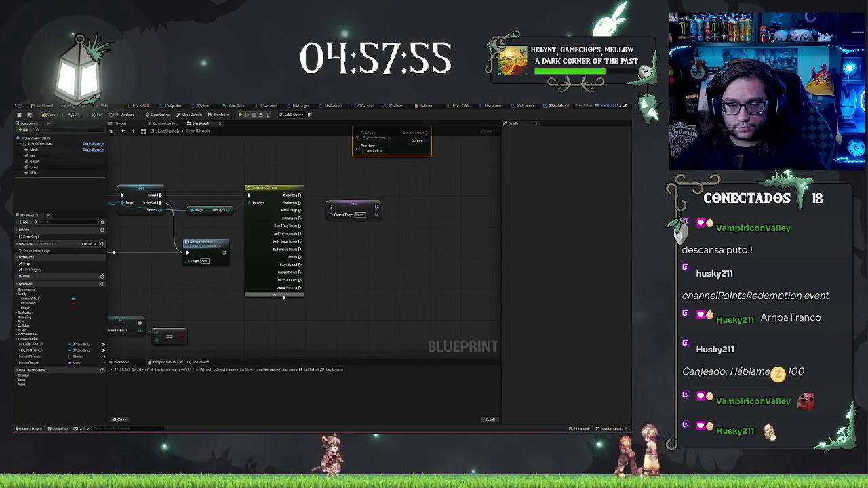
pyautogui.moveTo(331, 207); pyautogui.dragTo(301, 234)
pyautogui.moveTo(346, 210)
pyautogui.mouseDown()
pyautogui.moveTo(340, 244)
pyautogui.moveTo(327, 240)
pyautogui.mouseUp()
# - Duplicate the SET CurrentTarget nodes and wire another Switch item output to the copy
pyautogui.hotkey('ctrl', 'c')
pyautogui.hotkey('ctrl', 'v')
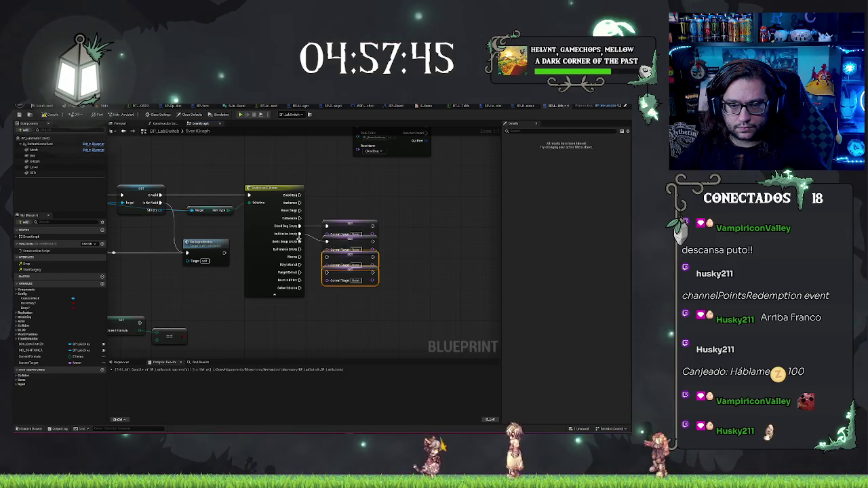
pyautogui.moveTo(300, 264); pyautogui.dragTo(326, 258)
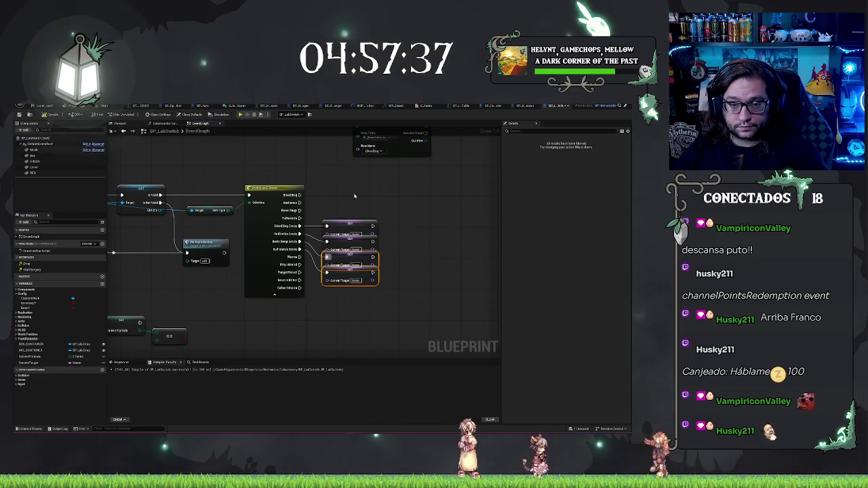
pyautogui.moveTo(354, 196); pyautogui.dragTo(347, 242)
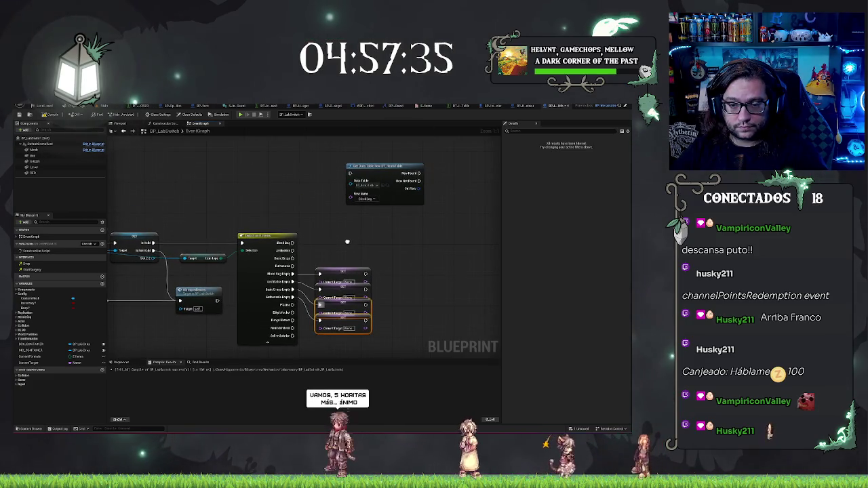
pyautogui.moveTo(338, 239)
pyautogui.mouseDown()
pyautogui.moveTo(499, 208)
pyautogui.moveTo(314, 232)
pyautogui.mouseUp()
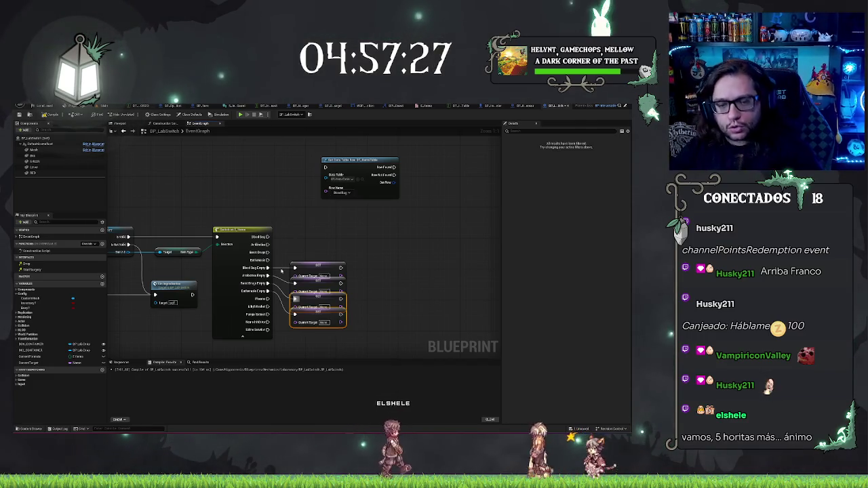
pyautogui.click(465, 106)
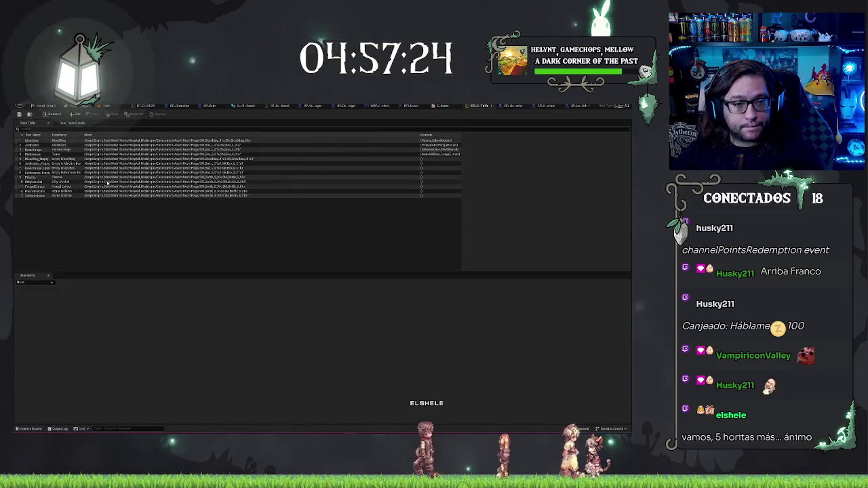
pyautogui.click(32, 141)
pyautogui.click(582, 106)
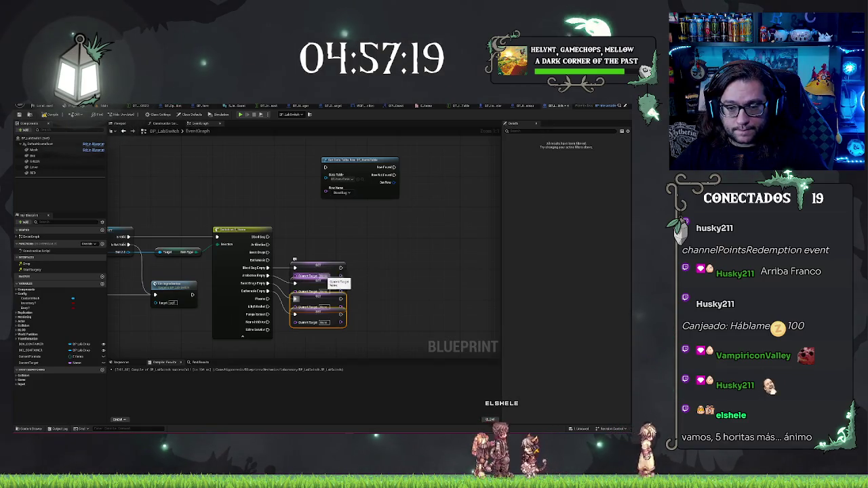
pyautogui.click(370, 271)
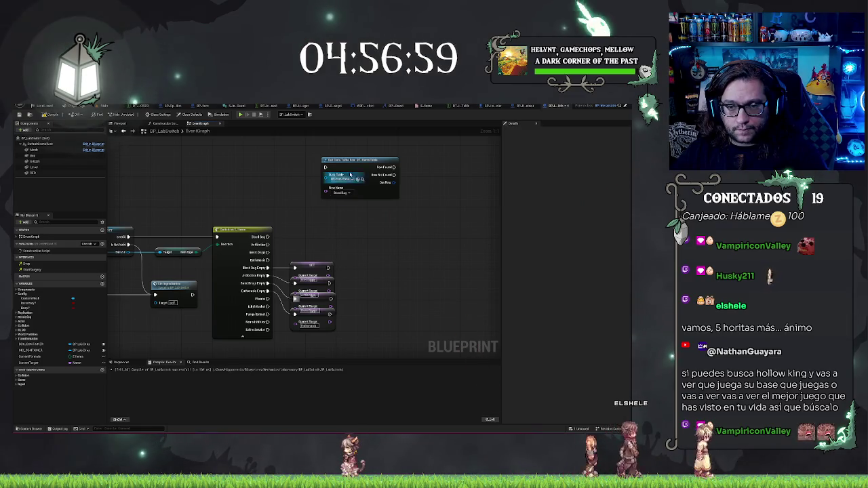
pyautogui.moveTo(353, 160)
pyautogui.mouseDown()
pyautogui.moveTo(413, 221)
pyautogui.moveTo(390, 226)
pyautogui.mouseUp()
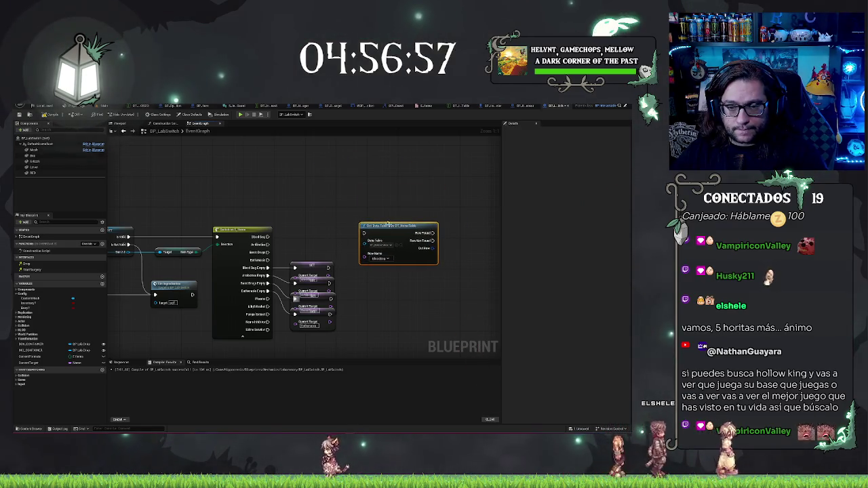
# - Chain a SET node into Get Data Table Row, collapse unused Switch pins, and align the SET nodes
pyautogui.click(341, 264)
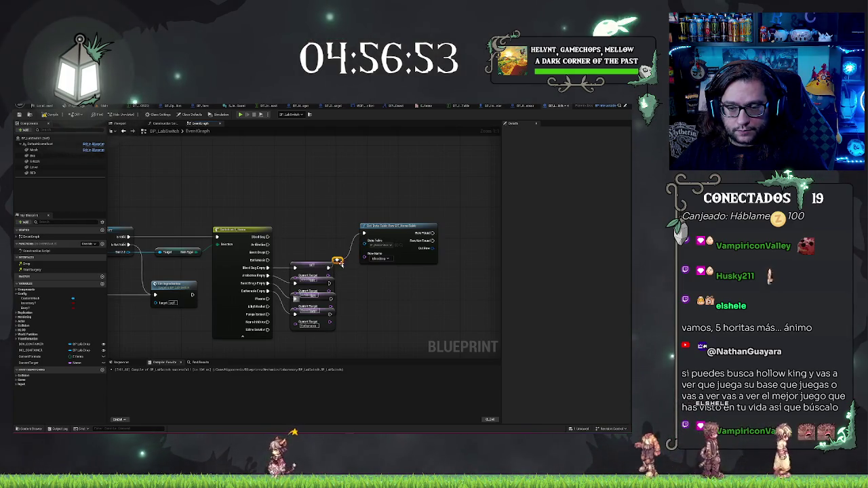
pyautogui.moveTo(336, 289); pyautogui.dragTo(334, 286)
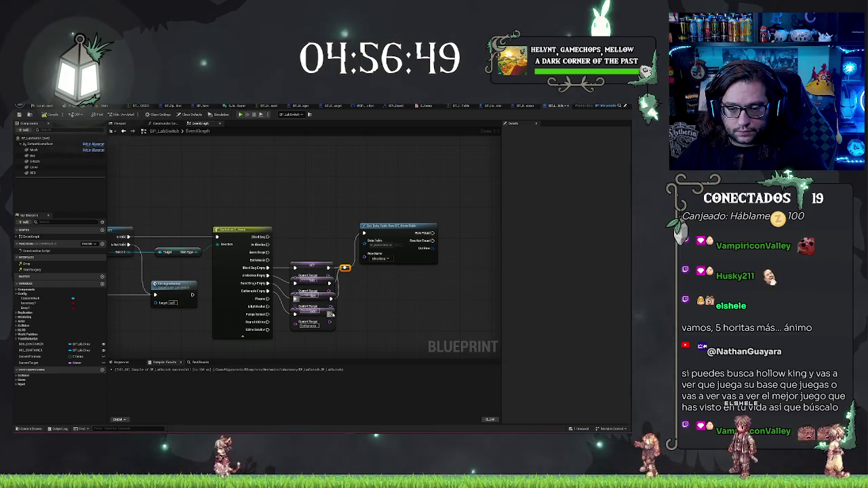
pyautogui.click(242, 337)
pyautogui.click(248, 228)
pyautogui.click(312, 328)
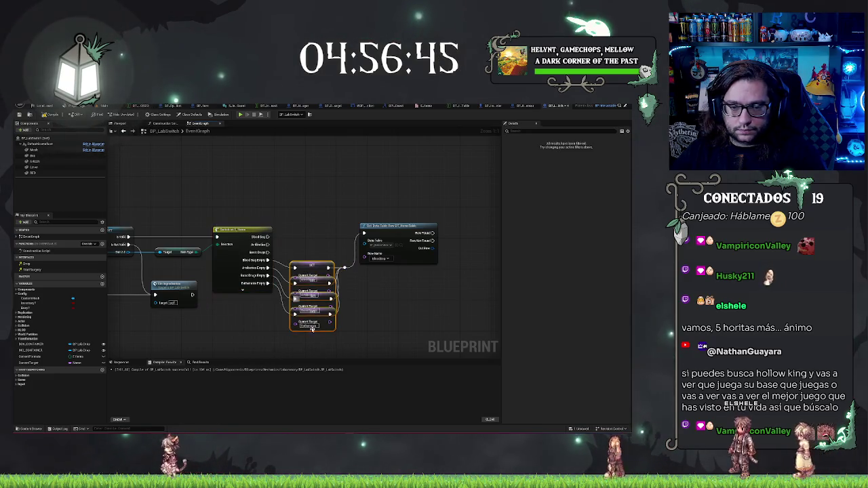
pyautogui.click(239, 228)
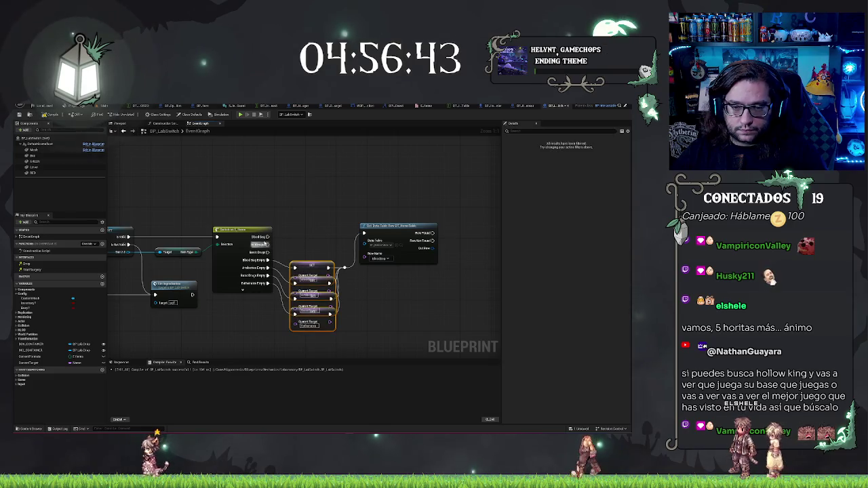
pyautogui.press('q')
pyautogui.click(401, 316)
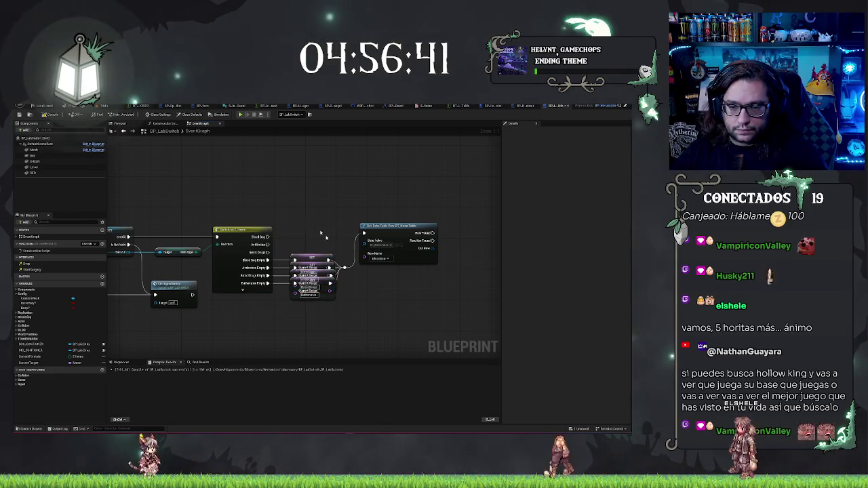
# - Connect the Blood Bag output to Get Data Table Row and nudge the nodes into place
pyautogui.moveTo(322, 233); pyautogui.dragTo(287, 221)
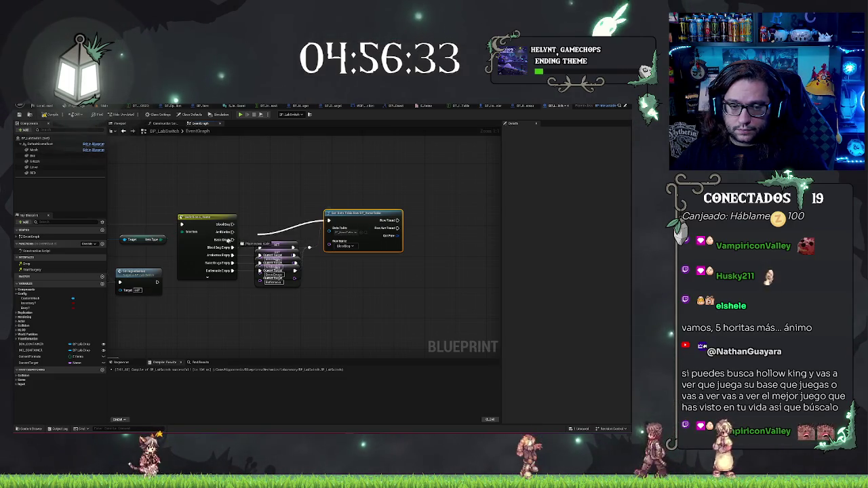
pyautogui.moveTo(327, 221); pyautogui.dragTo(234, 224)
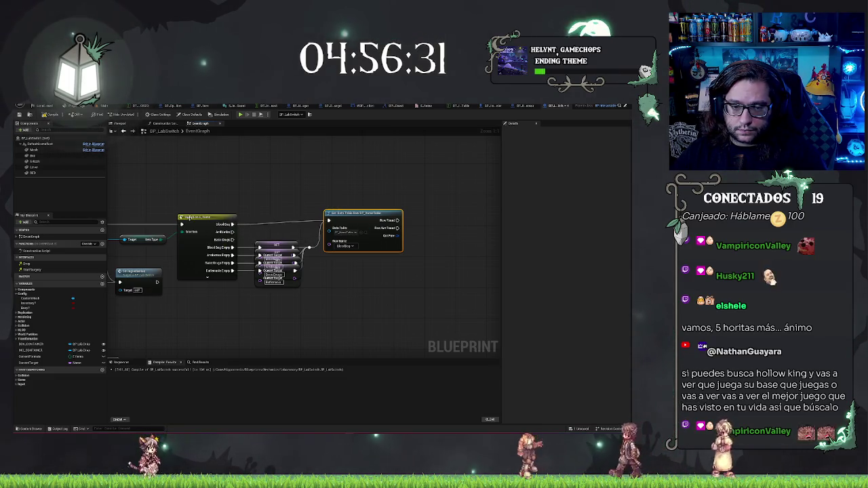
pyautogui.keyDown('shift'); pyautogui.click(189, 217); pyautogui.keyUp('shift')
pyautogui.moveTo(331, 218); pyautogui.dragTo(349, 220)
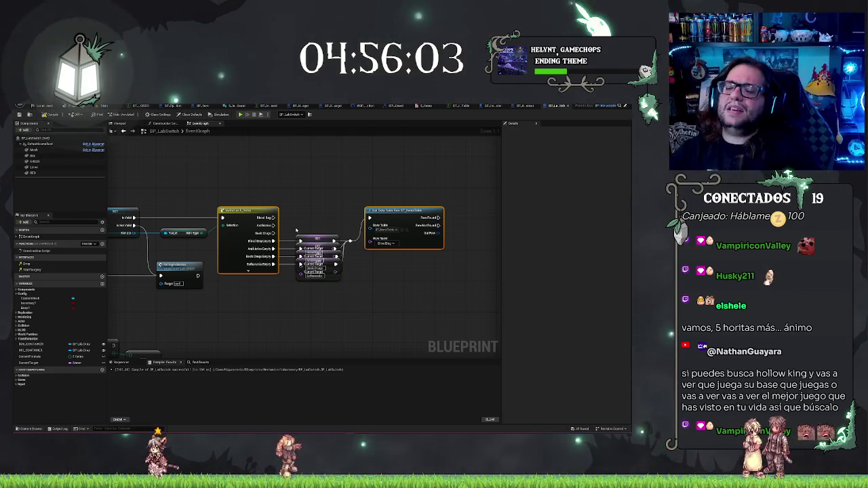
# - Create a Break S Item node from the data table row's Out Row pin
pyautogui.moveTo(390, 296); pyautogui.dragTo(590, 248)
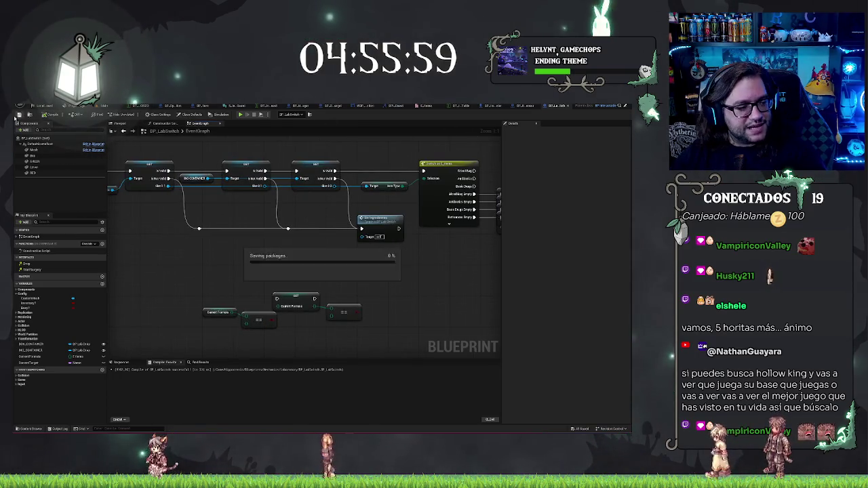
pyautogui.moveTo(374, 245)
pyautogui.mouseDown()
pyautogui.moveTo(136, 239)
pyautogui.moveTo(30, 305)
pyautogui.moveTo(103, 278)
pyautogui.mouseUp()
pyautogui.moveTo(364, 217)
pyautogui.mouseDown()
pyautogui.moveTo(407, 219)
pyautogui.moveTo(386, 218)
pyautogui.mouseUp()
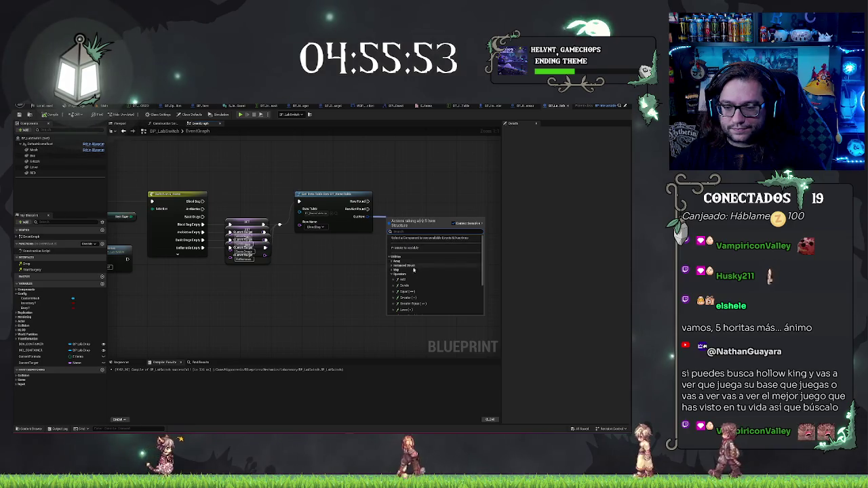
pyautogui.write('bre')
pyautogui.click(412, 239)
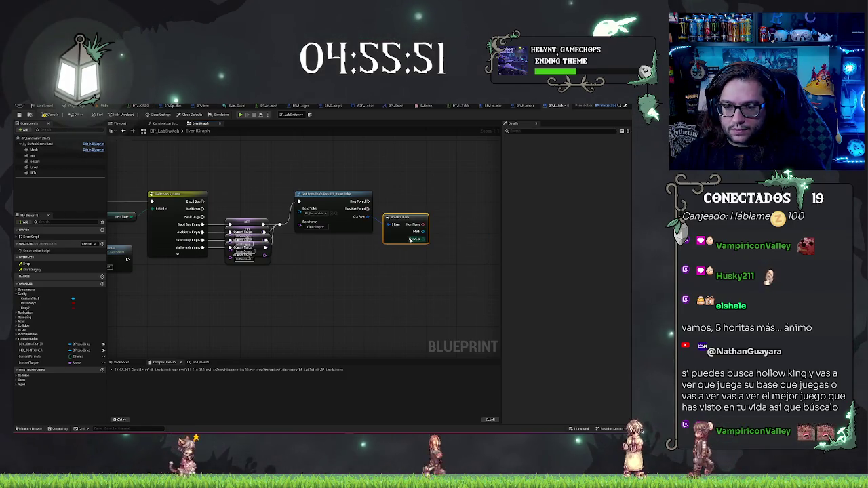
# - Start an equality comparison from the Break node's Funcion field
pyautogui.moveTo(416, 240); pyautogui.dragTo(460, 236)
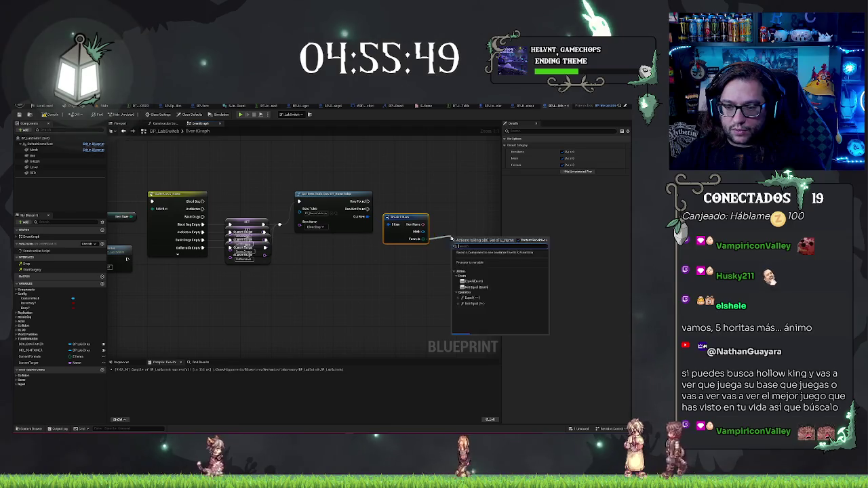
pyautogui.write('equ')
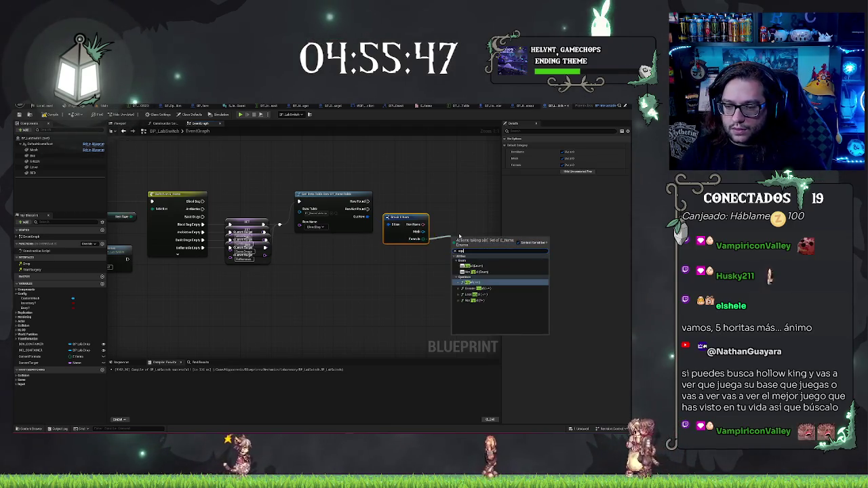
pyautogui.moveTo(382, 284); pyautogui.dragTo(531, 278)
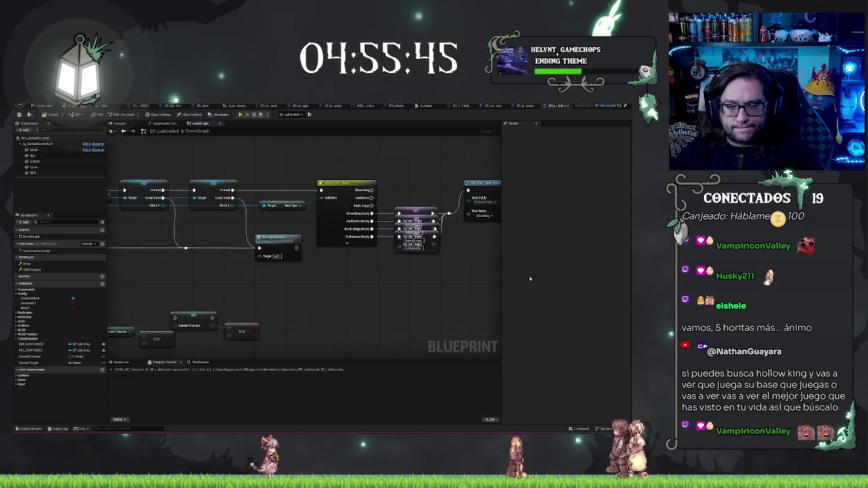
# - Add an Add node fed from the Current Formula variable
pyautogui.moveTo(316, 300); pyautogui.dragTo(501, 291)
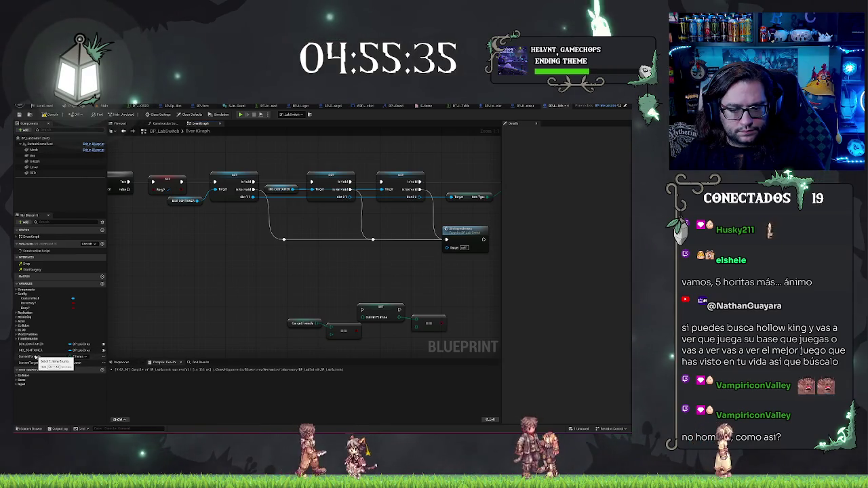
pyautogui.click(37, 357)
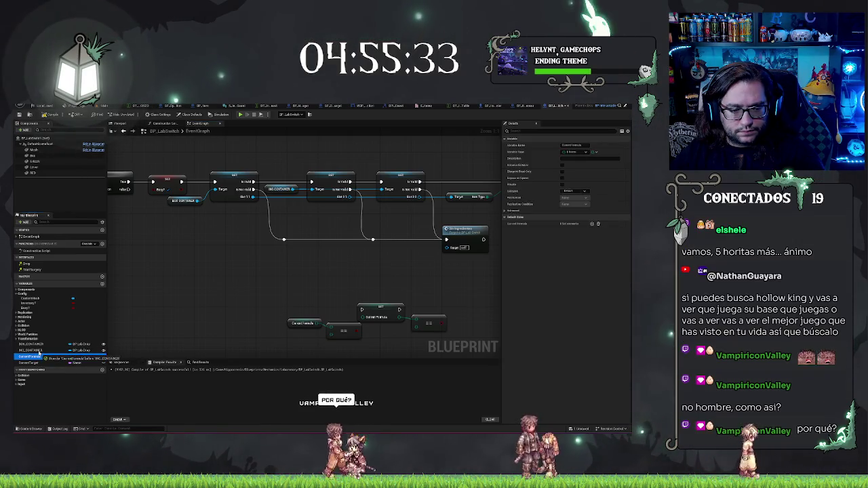
pyautogui.moveTo(400, 317)
pyautogui.mouseDown()
pyautogui.moveTo(384, 320)
pyautogui.moveTo(336, 297)
pyautogui.mouseUp()
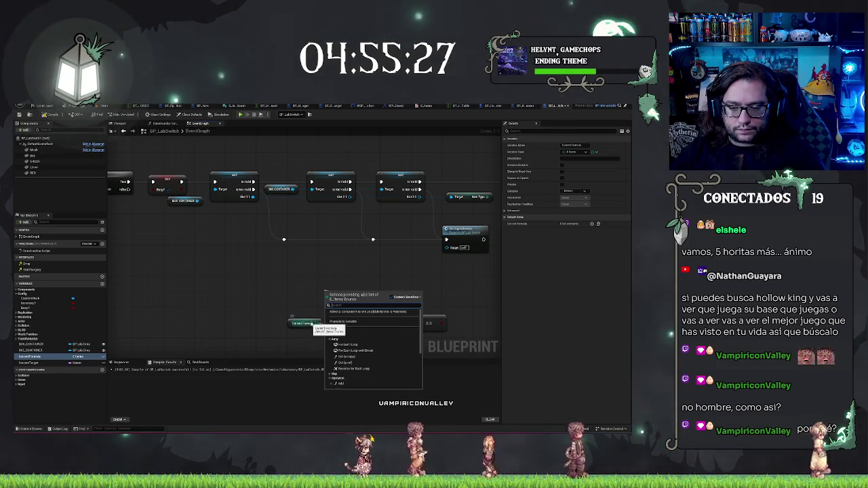
pyautogui.moveTo(313, 323); pyautogui.dragTo(307, 295)
pyautogui.write('add')
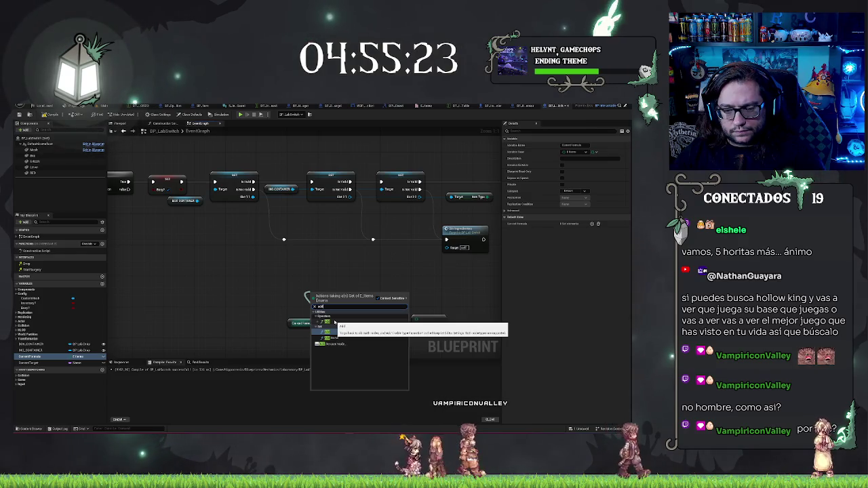
pyautogui.click(329, 332)
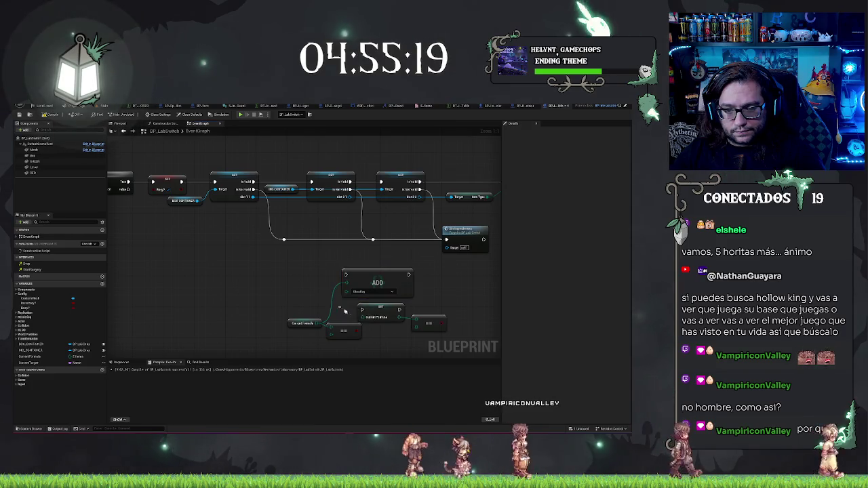
# - Delete the old Set and == nodes, shift the Switch group right, and place Add after the GETs
pyautogui.moveTo(445, 337); pyautogui.dragTo(482, 318)
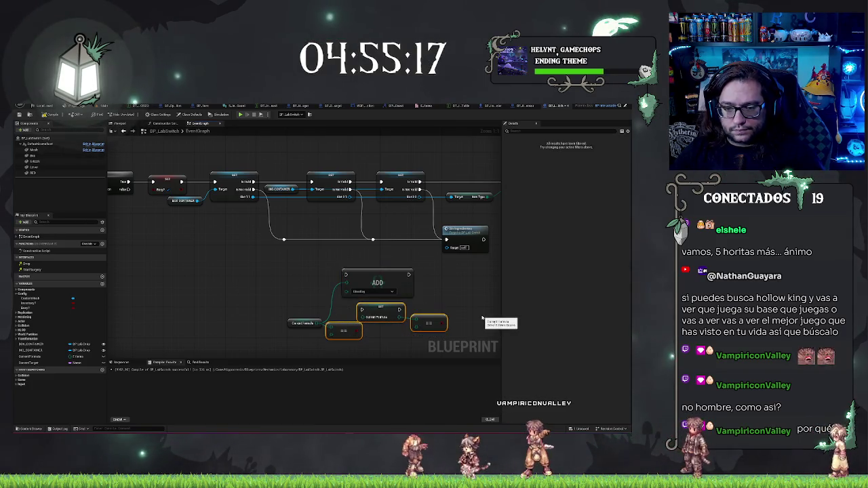
pyautogui.press('Delete')
pyautogui.click(378, 287)
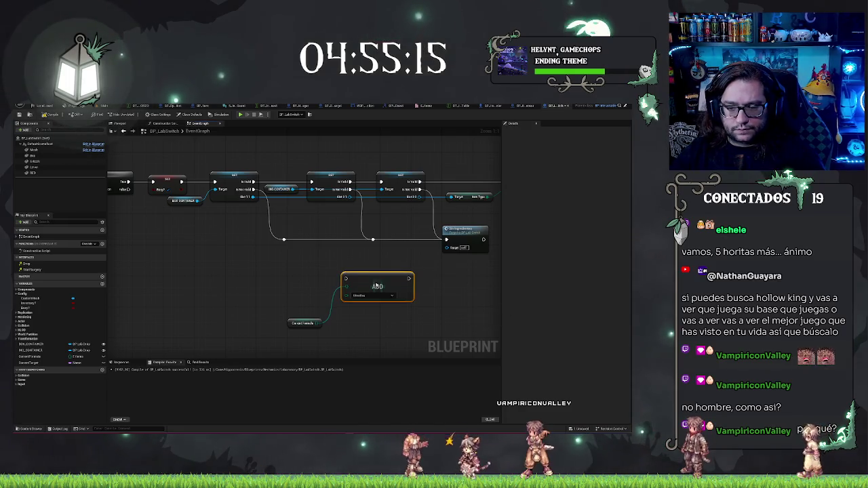
pyautogui.moveTo(298, 256); pyautogui.dragTo(346, 275)
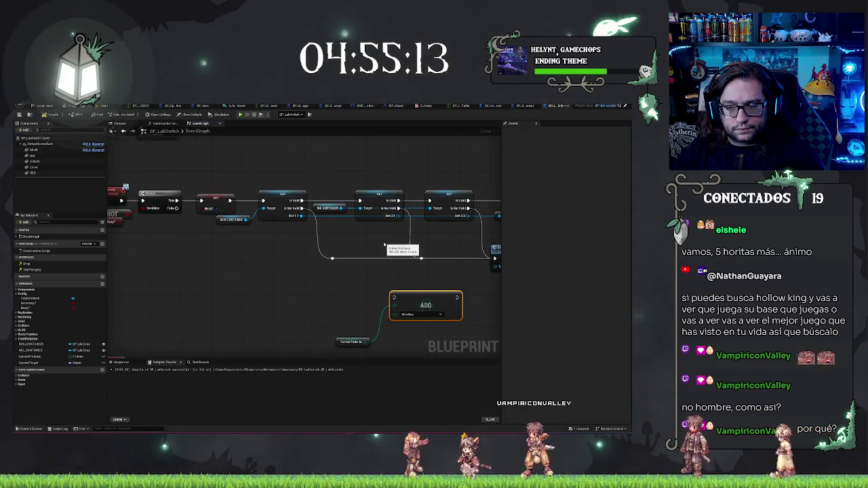
pyautogui.moveTo(385, 244); pyautogui.dragTo(333, 236)
pyautogui.moveTo(446, 283); pyautogui.dragTo(341, 285)
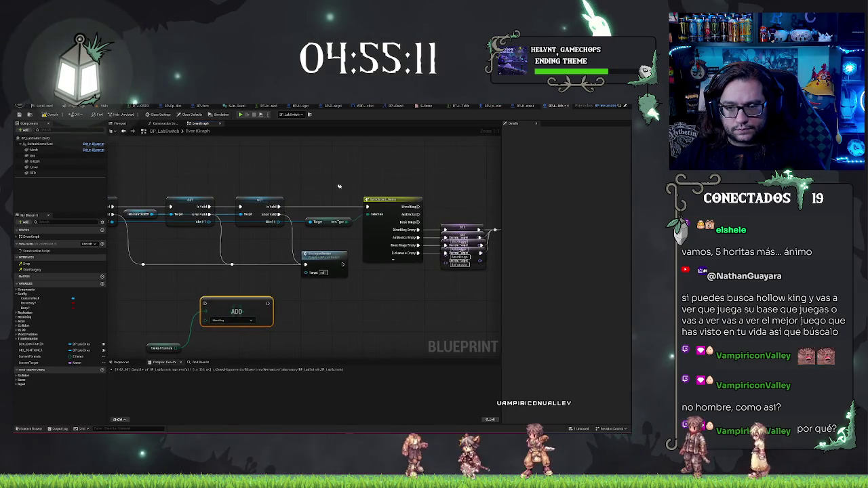
pyautogui.moveTo(339, 185)
pyautogui.mouseDown()
pyautogui.moveTo(489, 258)
pyautogui.moveTo(414, 243)
pyautogui.mouseUp()
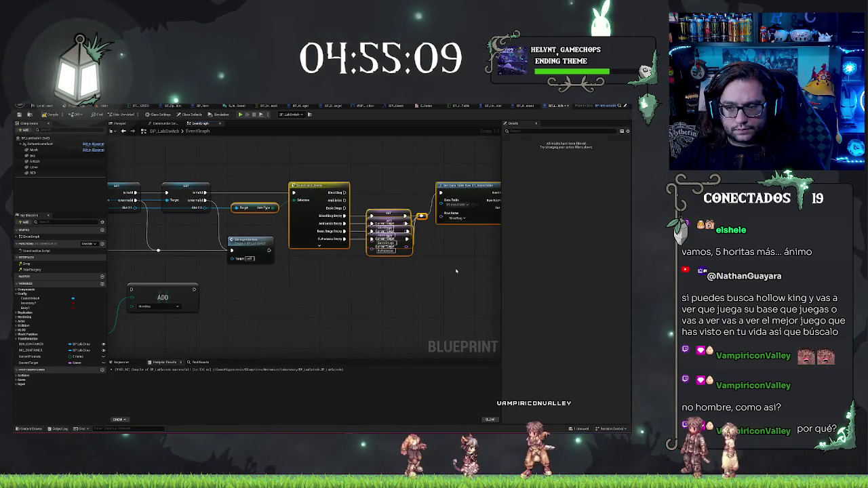
pyautogui.moveTo(456, 270); pyautogui.dragTo(624, 271)
pyautogui.moveTo(154, 297)
pyautogui.mouseDown()
pyautogui.moveTo(233, 203)
pyautogui.moveTo(261, 197)
pyautogui.mouseUp()
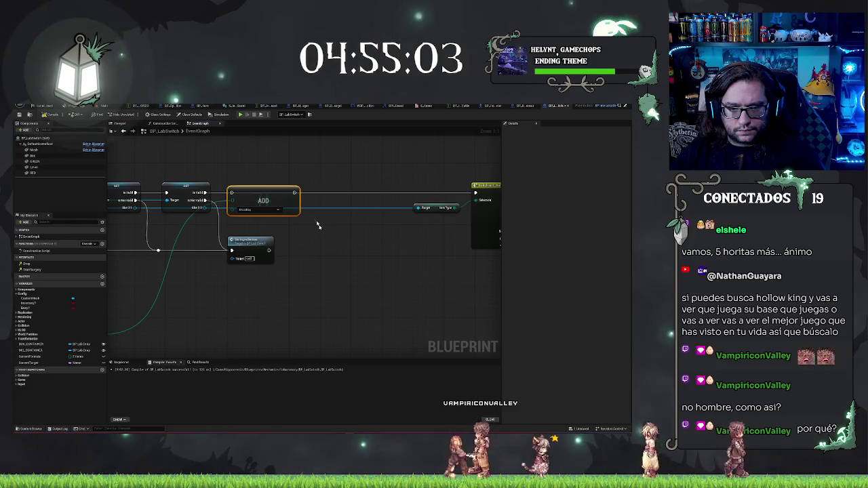
# - Duplicate the Add node beside the first and move Current Formula up next to them
pyautogui.hotkey('ctrl', 'c')
pyautogui.hotkey('ctrl', 'v')
pyautogui.moveTo(342, 246)
pyautogui.mouseDown()
pyautogui.moveTo(341, 192)
pyautogui.moveTo(365, 193)
pyautogui.mouseUp()
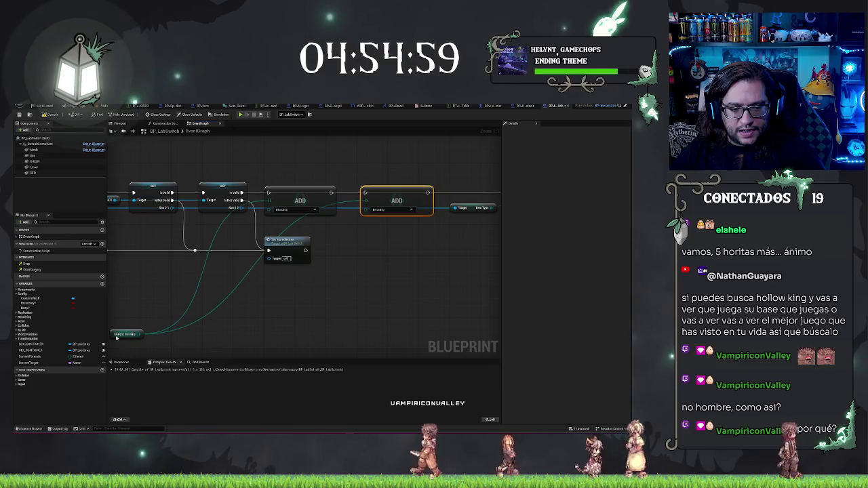
pyautogui.moveTo(117, 337); pyautogui.dragTo(232, 231)
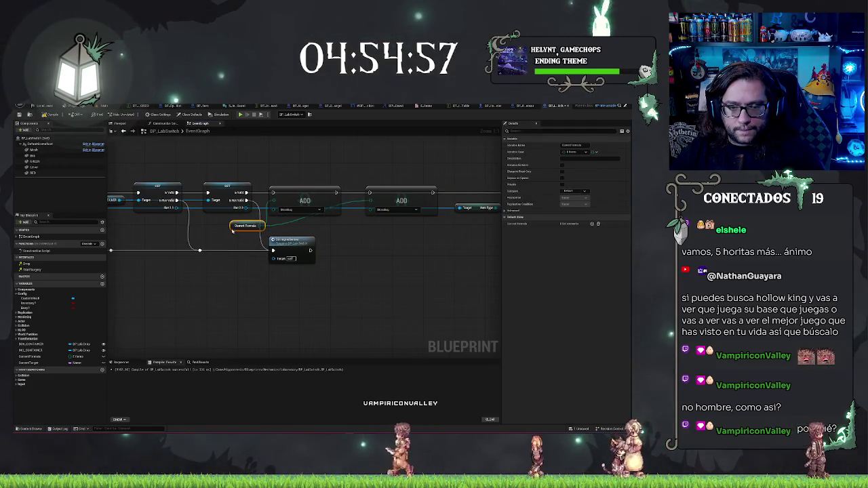
pyautogui.moveTo(253, 312)
pyautogui.mouseDown()
pyautogui.moveTo(426, 313)
pyautogui.moveTo(266, 295)
pyautogui.mouseUp()
pyautogui.moveTo(391, 262)
pyautogui.mouseDown()
pyautogui.moveTo(261, 306)
pyautogui.moveTo(468, 327)
pyautogui.mouseUp()
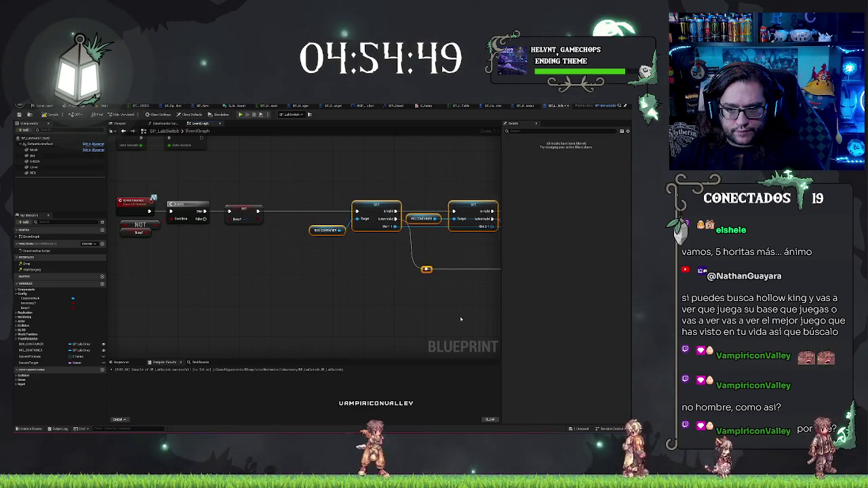
# - Create a Clear node on Current Formula and wire it between SET Busy and the first GET
pyautogui.moveTo(28, 356); pyautogui.dragTo(218, 284)
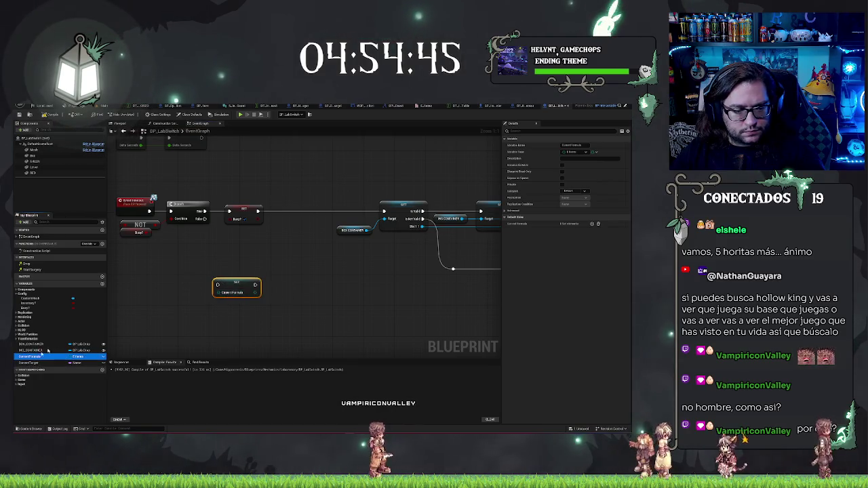
pyautogui.moveTo(178, 259); pyautogui.dragTo(196, 253)
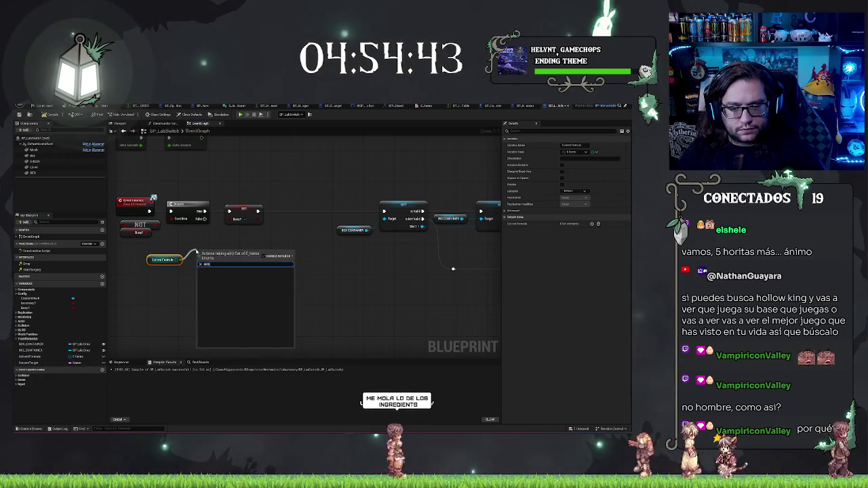
pyautogui.write('clear')
pyautogui.press('Return')
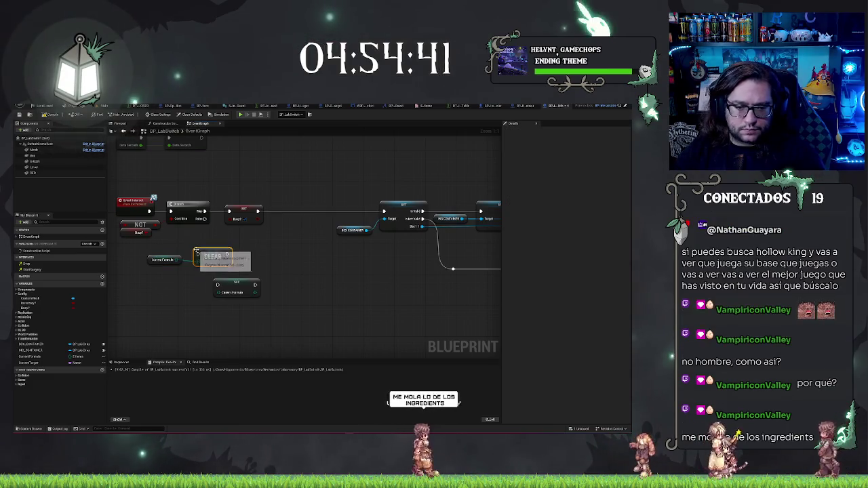
pyautogui.moveTo(198, 252)
pyautogui.mouseDown()
pyautogui.moveTo(308, 221)
pyautogui.moveTo(300, 206)
pyautogui.moveTo(404, 213)
pyautogui.moveTo(385, 212)
pyautogui.mouseUp()
pyautogui.moveTo(384, 218)
pyautogui.mouseDown()
pyautogui.moveTo(168, 260)
pyautogui.moveTo(237, 236)
pyautogui.mouseUp()
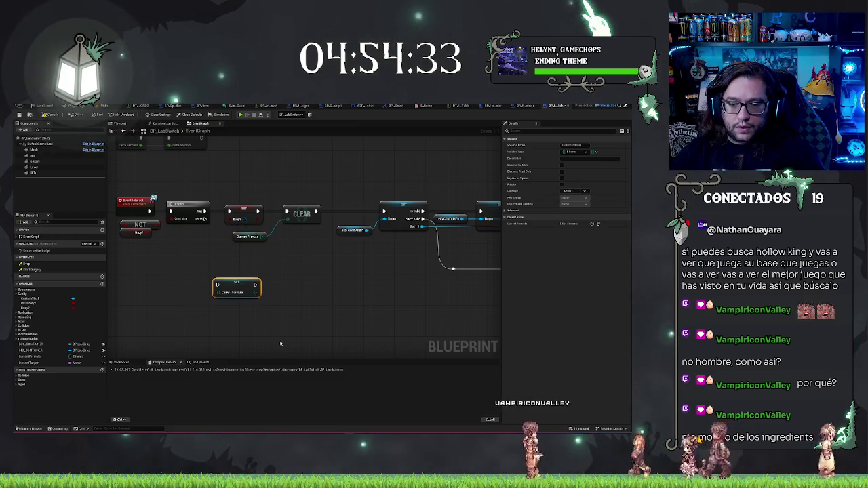
# - Delete the unused Set Current Formula node and select the GET, Add and ingredients nodes
pyautogui.press('Delete')
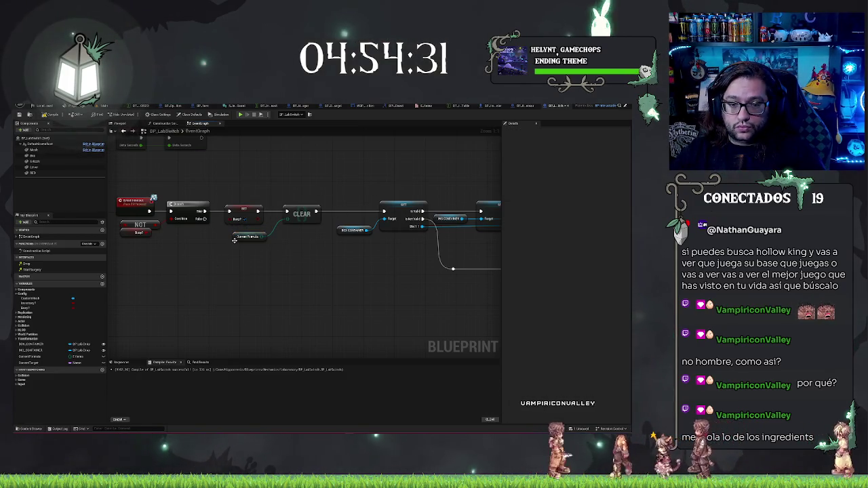
pyautogui.click(235, 238)
pyautogui.click(251, 275)
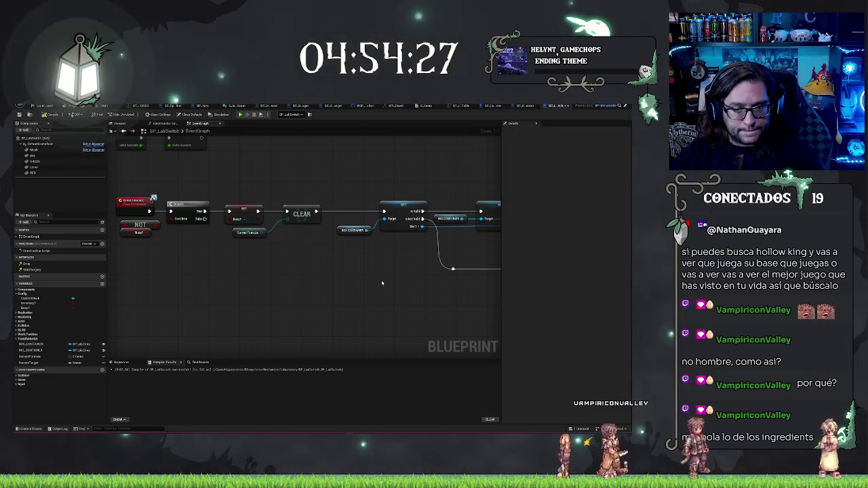
pyautogui.moveTo(382, 283); pyautogui.dragTo(221, 252)
pyautogui.moveTo(322, 279)
pyautogui.mouseDown()
pyautogui.moveTo(475, 298)
pyautogui.moveTo(351, 315)
pyautogui.moveTo(178, 289)
pyautogui.moveTo(357, 302)
pyautogui.moveTo(203, 304)
pyautogui.mouseUp()
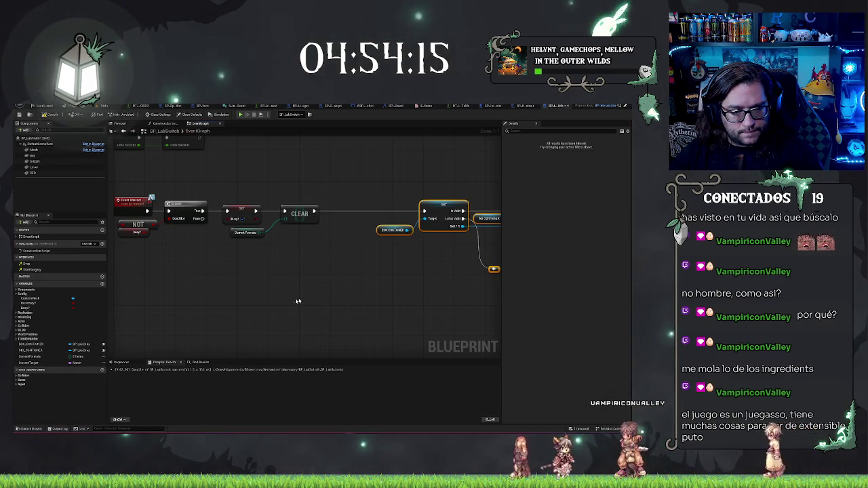
# - Move the selected GET and Add nodes left toward Clear and compile the blueprint
pyautogui.moveTo(311, 293); pyautogui.dragTo(190, 292)
pyautogui.moveTo(245, 191); pyautogui.dragTo(215, 257)
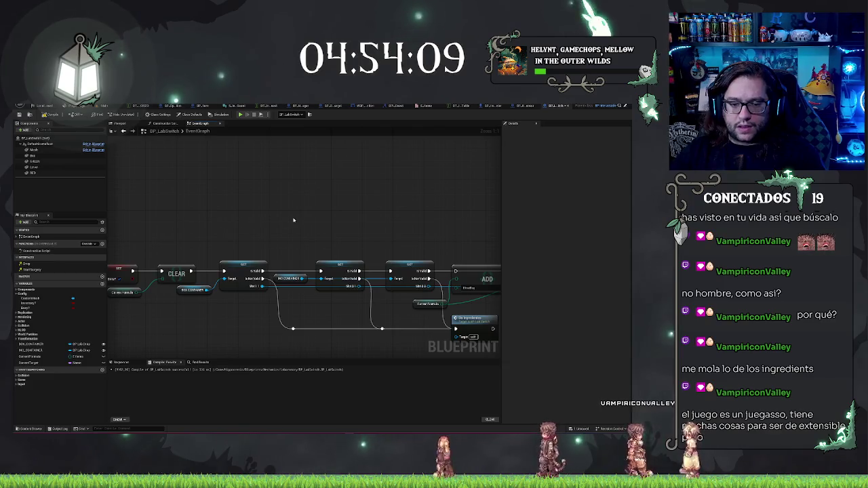
pyautogui.moveTo(293, 247); pyautogui.dragTo(221, 210)
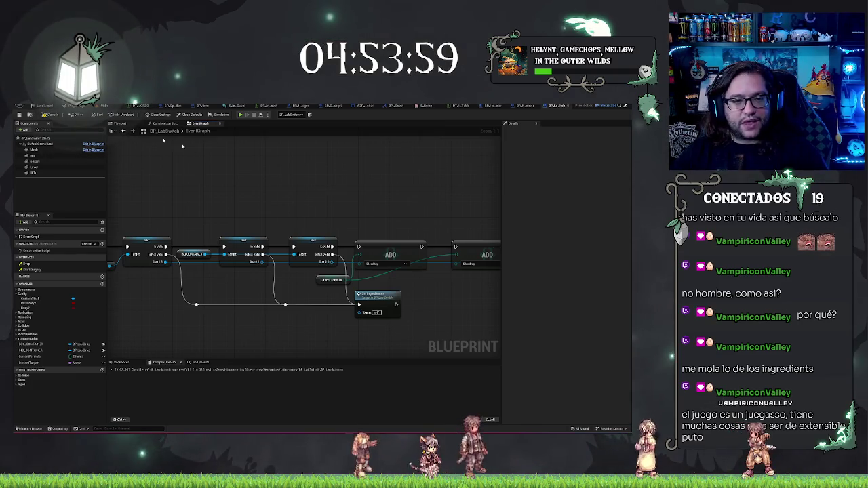
pyautogui.press('F7')
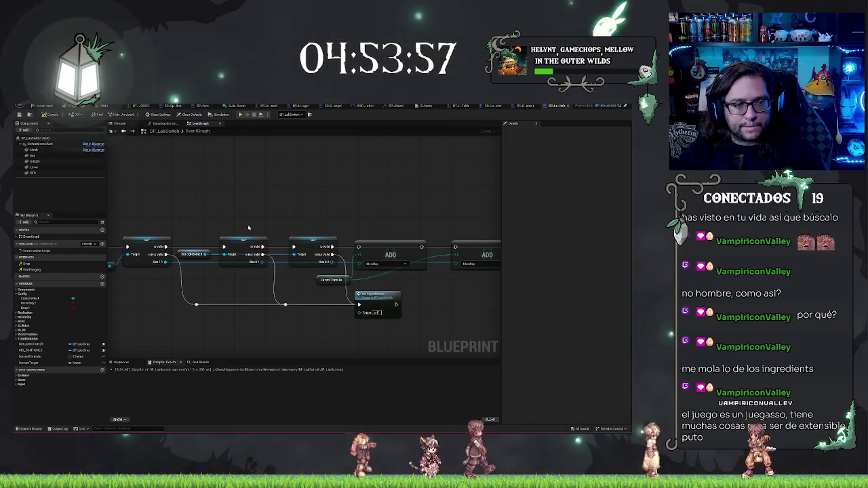
pyautogui.moveTo(248, 228); pyautogui.dragTo(209, 202)
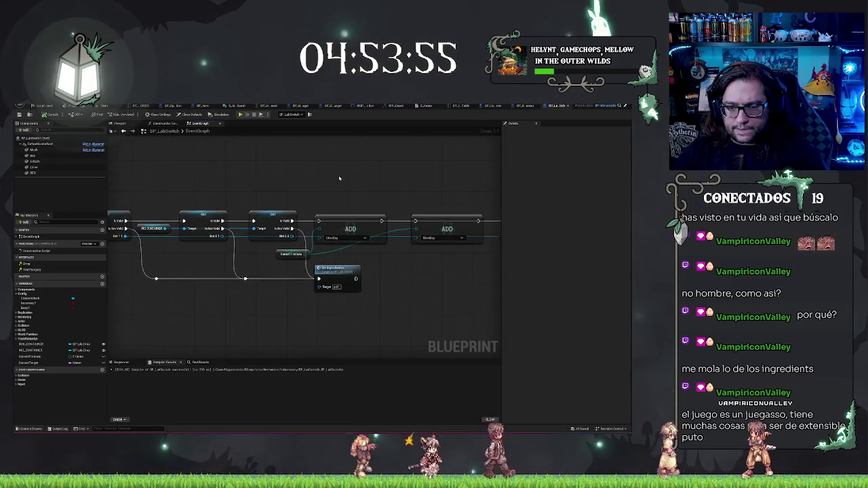
pyautogui.scroll(2, 339, 178)
pyautogui.scroll(-2, 329, 178)
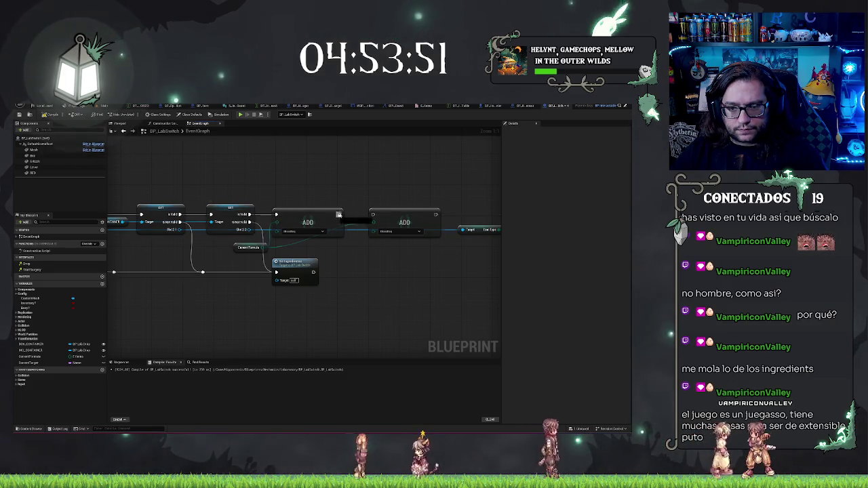
pyautogui.moveTo(339, 215); pyautogui.dragTo(388, 219)
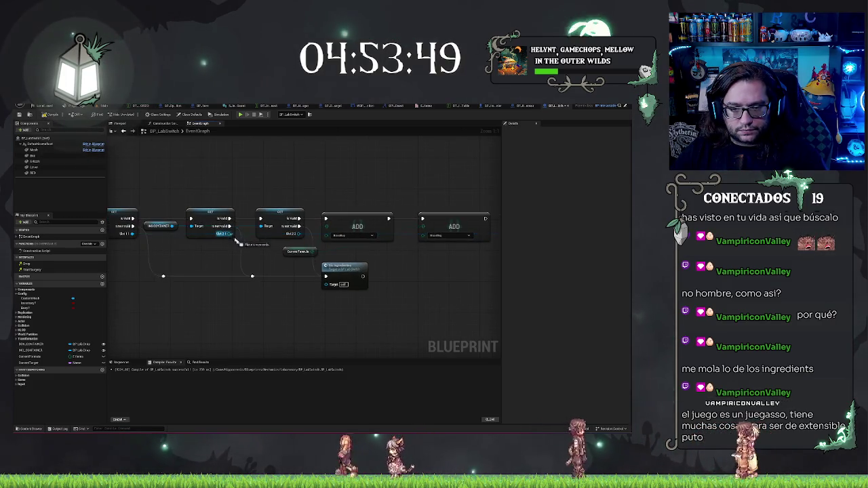
# - Add Item Type nodes off the GET outputs via 'get item' and position them by the ADD nodes
pyautogui.moveTo(235, 239)
pyautogui.mouseDown()
pyautogui.moveTo(262, 255)
pyautogui.moveTo(328, 236)
pyautogui.mouseUp()
pyautogui.write('get item')
pyautogui.press('Return')
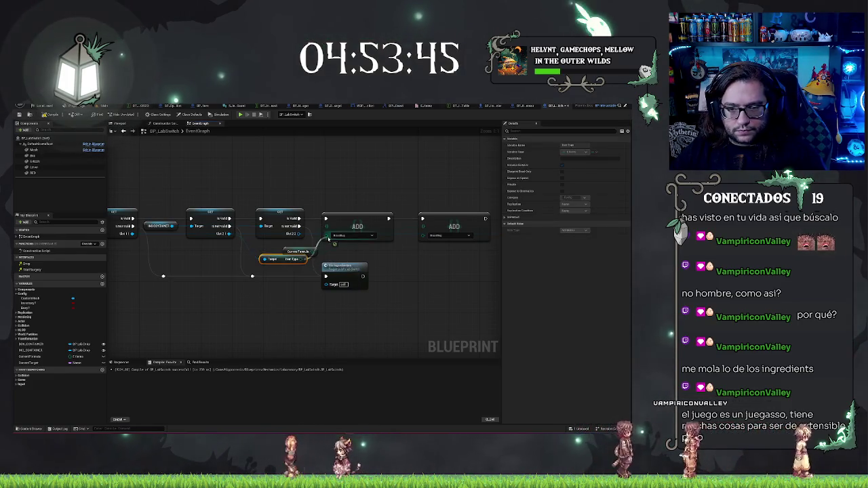
pyautogui.moveTo(290, 252)
pyautogui.mouseDown()
pyautogui.moveTo(384, 267)
pyautogui.moveTo(422, 233)
pyautogui.mouseUp()
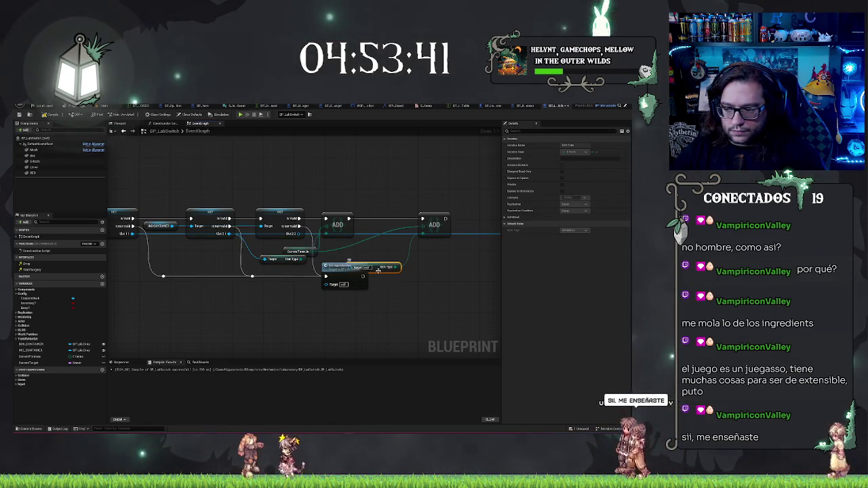
pyautogui.moveTo(379, 271); pyautogui.dragTo(348, 252)
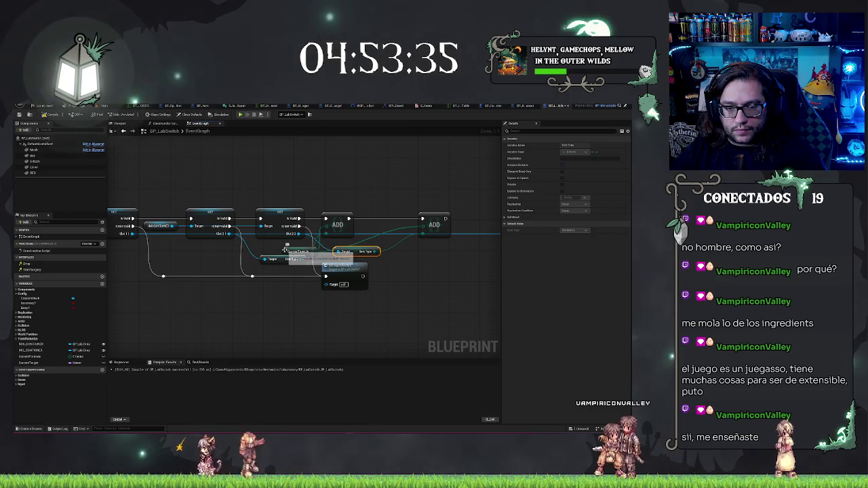
pyautogui.moveTo(285, 250)
pyautogui.mouseDown()
pyautogui.moveTo(286, 243)
pyautogui.moveTo(279, 253)
pyautogui.mouseUp()
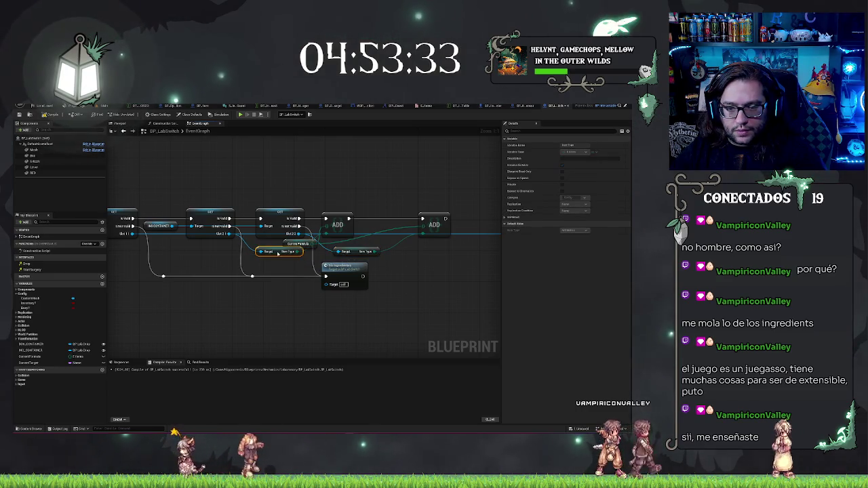
pyautogui.click(461, 278)
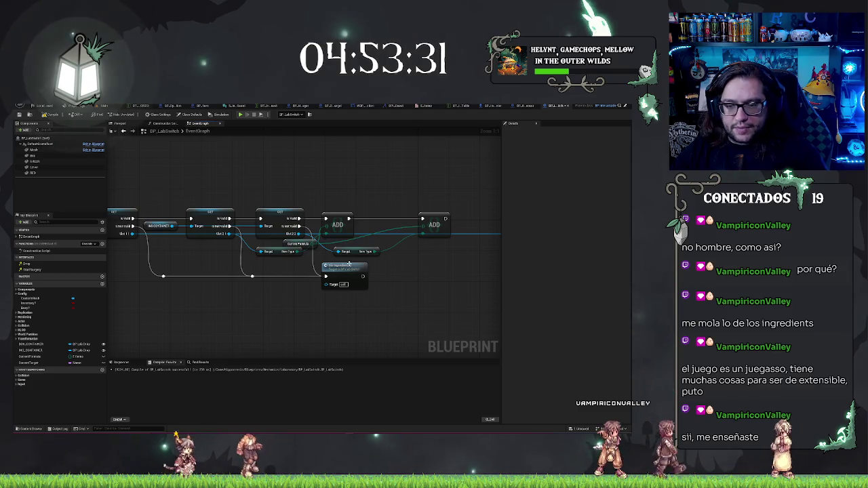
pyautogui.moveTo(448, 236); pyautogui.dragTo(421, 235)
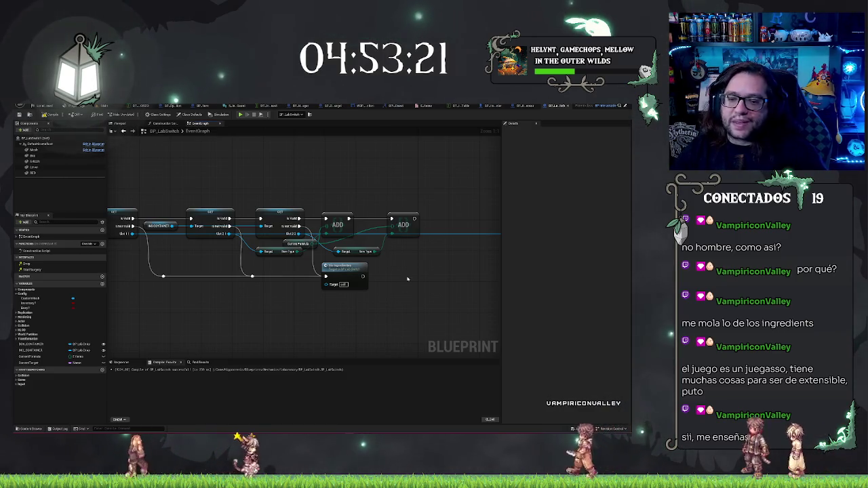
# - Check the left and right Item Type nodes, then pan toward the Switch node
pyautogui.moveTo(300, 272)
pyautogui.mouseDown()
pyautogui.moveTo(324, 278)
pyautogui.moveTo(303, 265)
pyautogui.mouseUp()
pyautogui.click(311, 261)
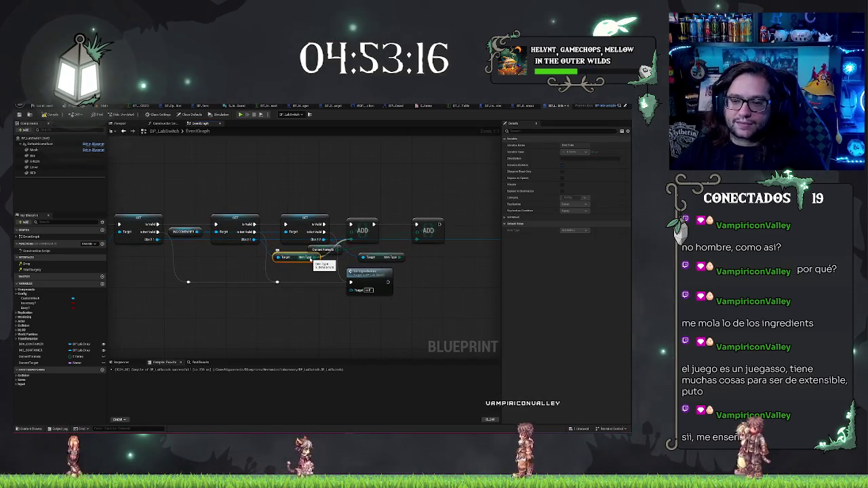
pyautogui.click(397, 257)
pyautogui.click(444, 286)
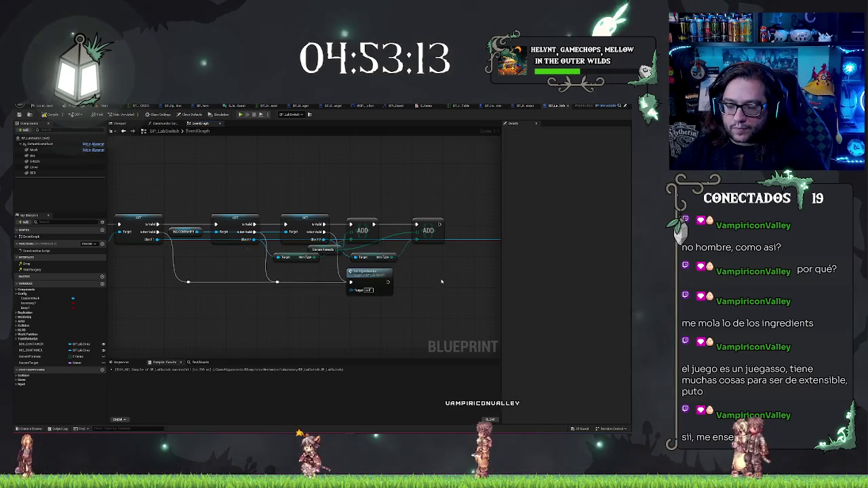
pyautogui.scroll(-2, 434, 284)
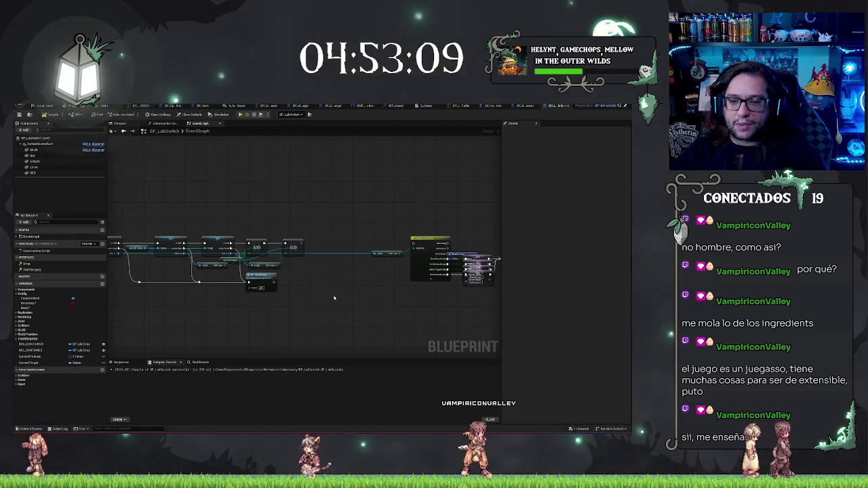
pyautogui.scroll(2, 333, 297)
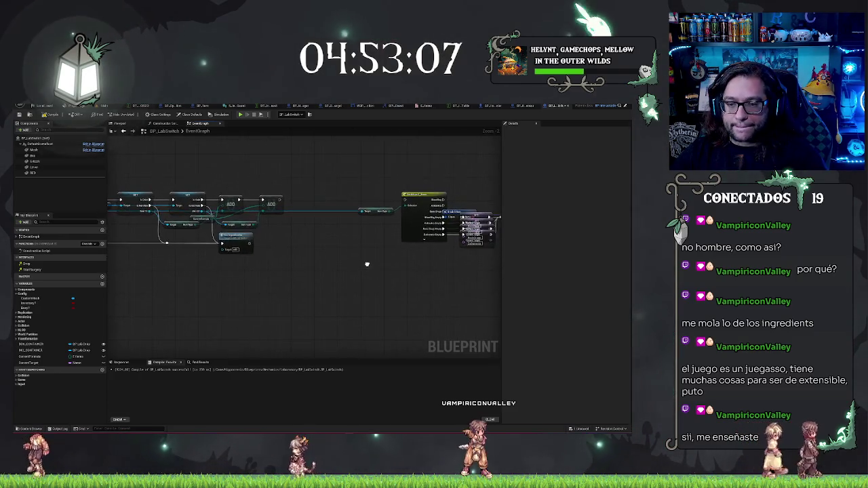
pyautogui.moveTo(367, 264); pyautogui.dragTo(219, 207)
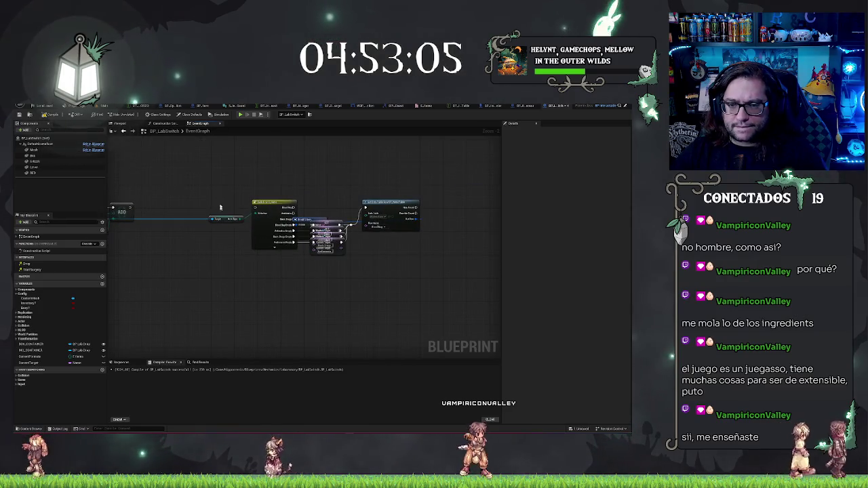
pyautogui.scroll(2, 221, 198)
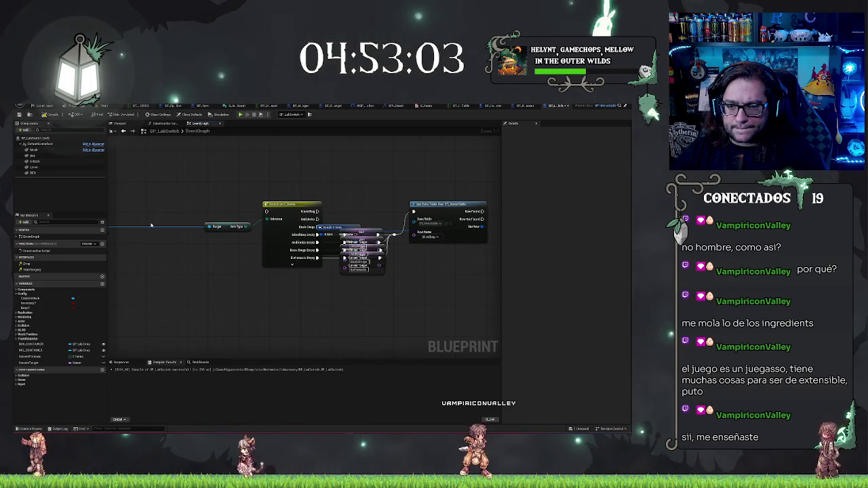
# - Shift the Switch on Item and Target nodes left and move Break clear of the SET stack
pyautogui.moveTo(152, 225)
pyautogui.mouseDown()
pyautogui.moveTo(358, 252)
pyautogui.moveTo(204, 254)
pyautogui.moveTo(227, 260)
pyautogui.moveTo(407, 280)
pyautogui.moveTo(460, 256)
pyautogui.moveTo(210, 278)
pyautogui.moveTo(269, 184)
pyautogui.moveTo(411, 260)
pyautogui.moveTo(352, 276)
pyautogui.moveTo(329, 299)
pyautogui.moveTo(326, 271)
pyautogui.moveTo(271, 244)
pyautogui.mouseUp()
pyautogui.press('Left')
pyautogui.press('Left')
pyautogui.press('Left')
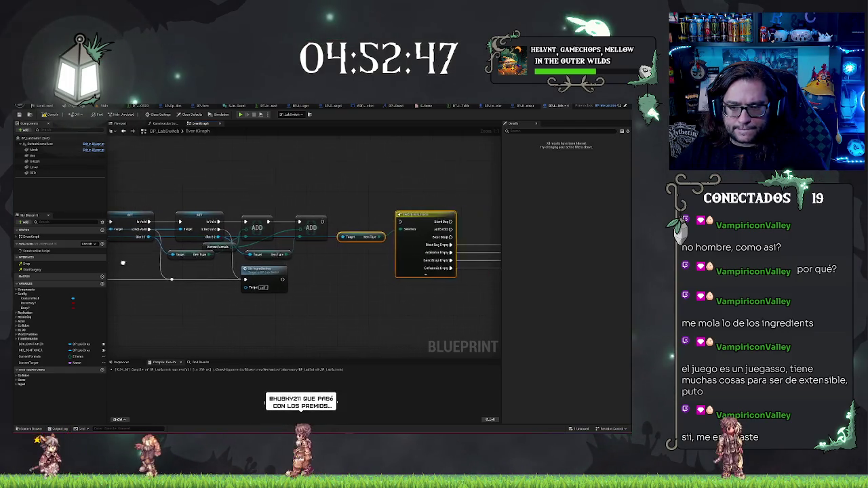
pyautogui.moveTo(376, 229); pyautogui.dragTo(299, 225)
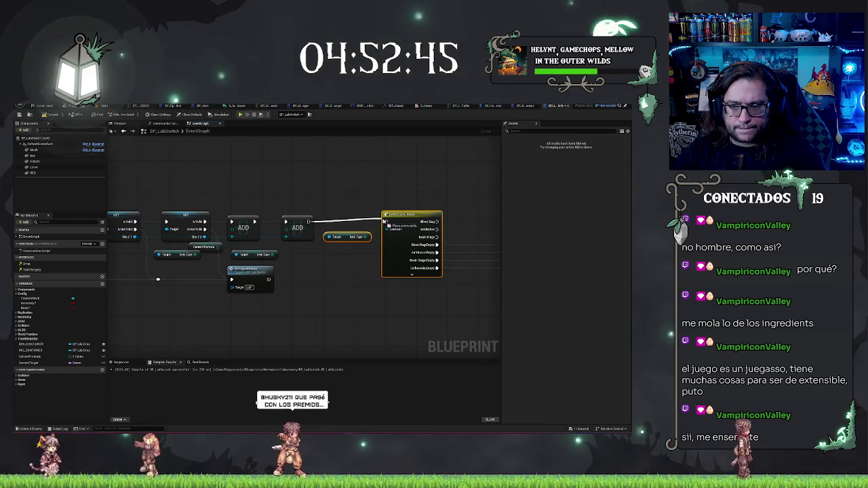
pyautogui.moveTo(411, 194); pyautogui.dragTo(238, 201)
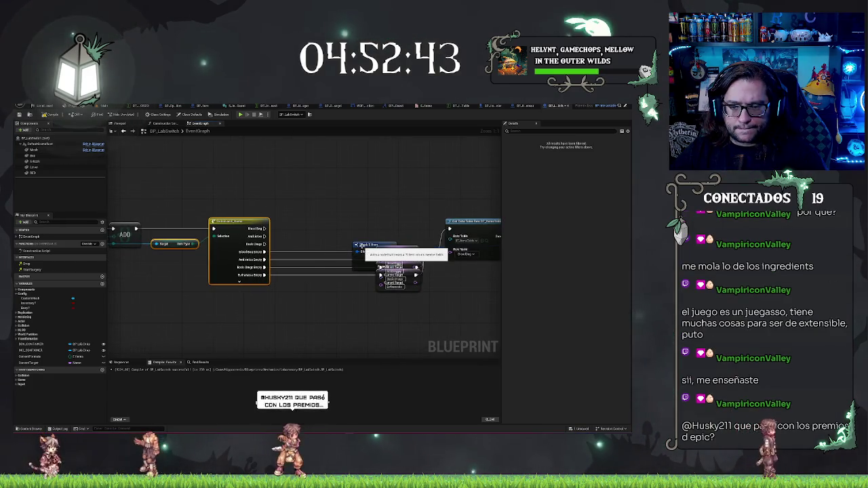
pyautogui.click(404, 284)
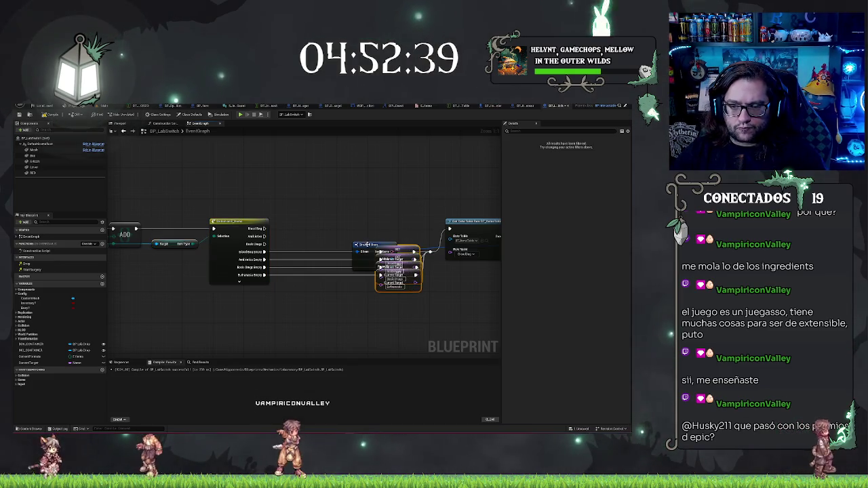
pyautogui.moveTo(366, 245)
pyautogui.mouseDown()
pyautogui.moveTo(426, 230)
pyautogui.moveTo(408, 249)
pyautogui.moveTo(392, 248)
pyautogui.mouseUp()
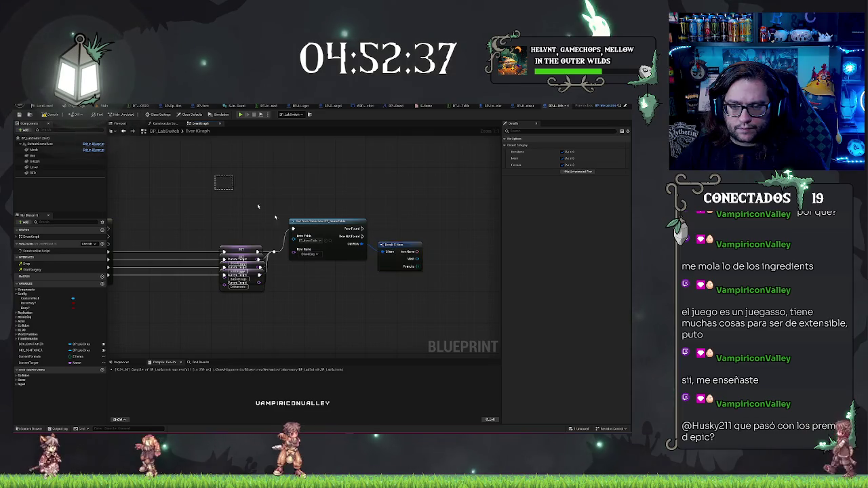
pyautogui.moveTo(258, 207)
pyautogui.mouseDown()
pyautogui.moveTo(380, 271)
pyautogui.moveTo(488, 305)
pyautogui.moveTo(439, 309)
pyautogui.mouseUp()
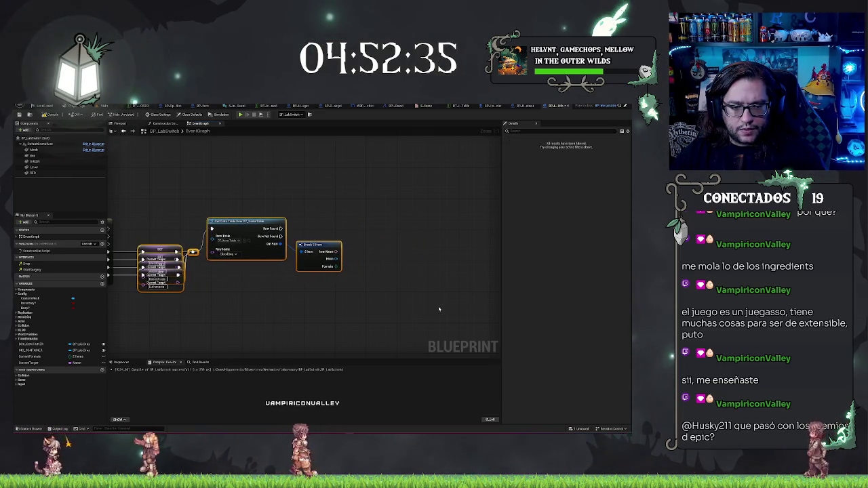
pyautogui.click(438, 309)
pyautogui.moveTo(306, 298)
pyautogui.mouseDown()
pyautogui.moveTo(325, 300)
pyautogui.moveTo(379, 267)
pyautogui.mouseUp()
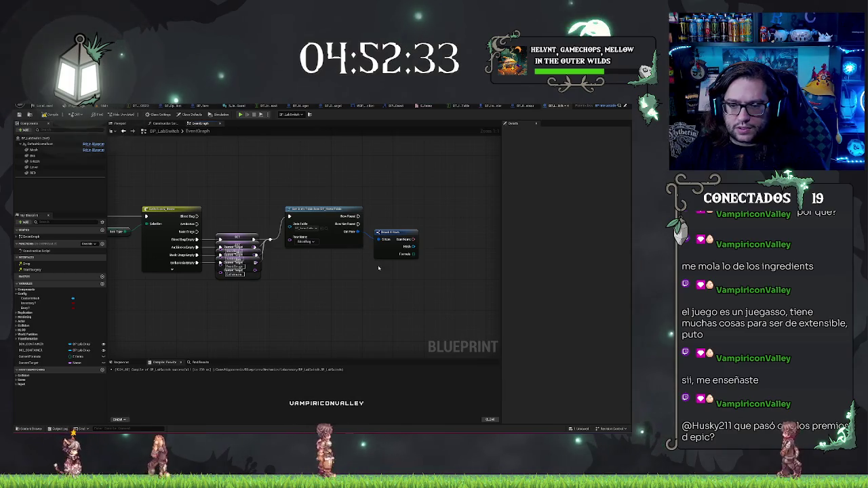
# - Add a Current Formula getter and an == node beside the Break node
pyautogui.moveTo(173, 300)
pyautogui.mouseDown()
pyautogui.moveTo(198, 309)
pyautogui.moveTo(69, 326)
pyautogui.mouseUp()
pyautogui.click(30, 356)
pyautogui.moveTo(30, 356)
pyautogui.mouseDown()
pyautogui.moveTo(320, 239)
pyautogui.moveTo(350, 259)
pyautogui.mouseUp()
pyautogui.write('==')
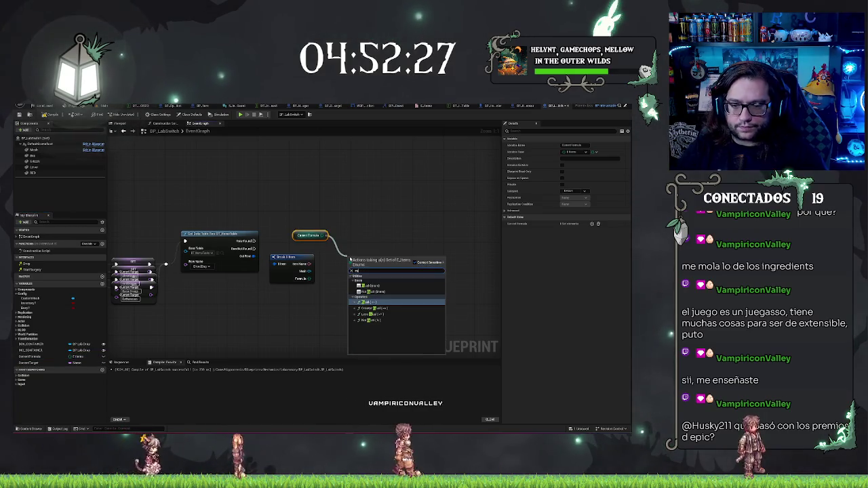
pyautogui.click(380, 287)
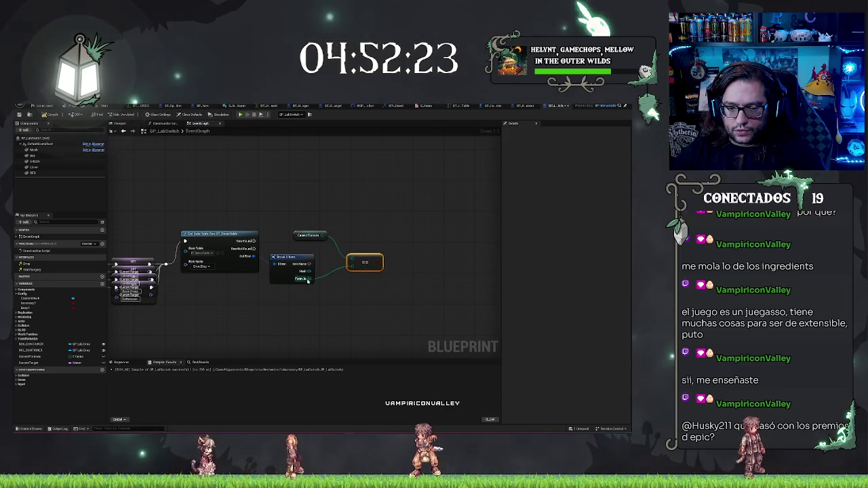
pyautogui.moveTo(295, 236); pyautogui.dragTo(284, 250)
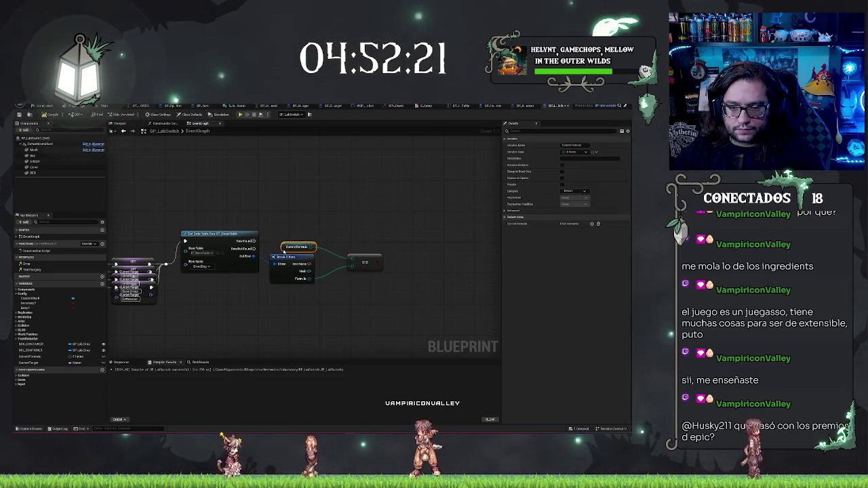
# - Add a Branch driven by the == comparison result
pyautogui.click(358, 262)
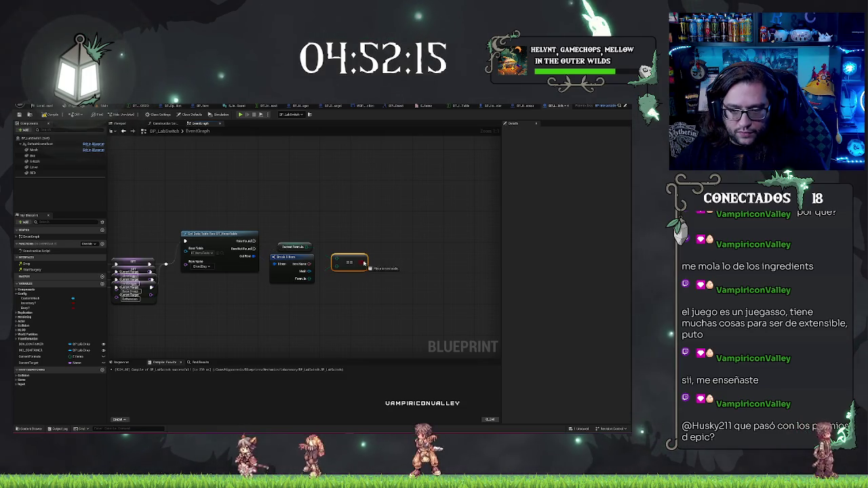
pyautogui.moveTo(364, 262)
pyautogui.mouseDown()
pyautogui.moveTo(387, 249)
pyautogui.moveTo(253, 246)
pyautogui.mouseUp()
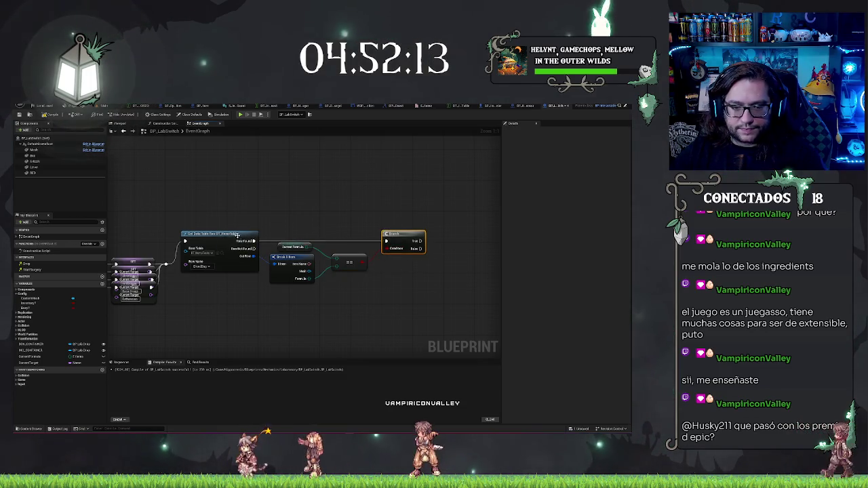
pyautogui.moveTo(400, 286); pyautogui.dragTo(398, 275)
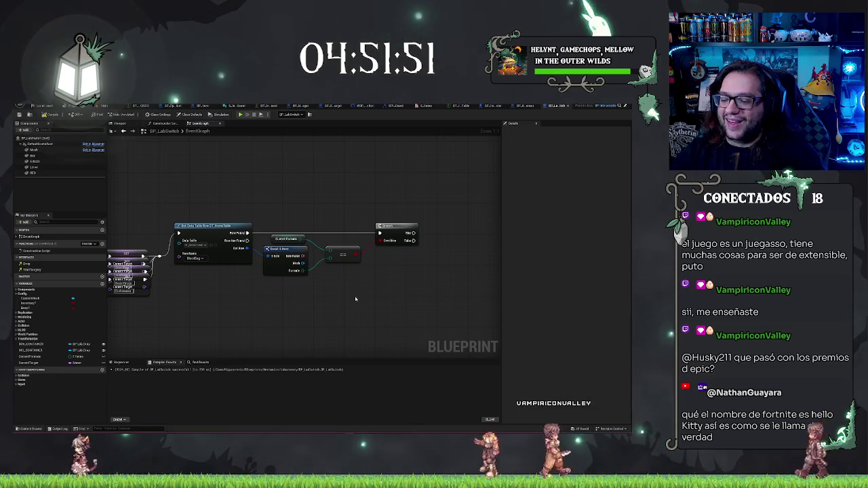
pyautogui.click(396, 230)
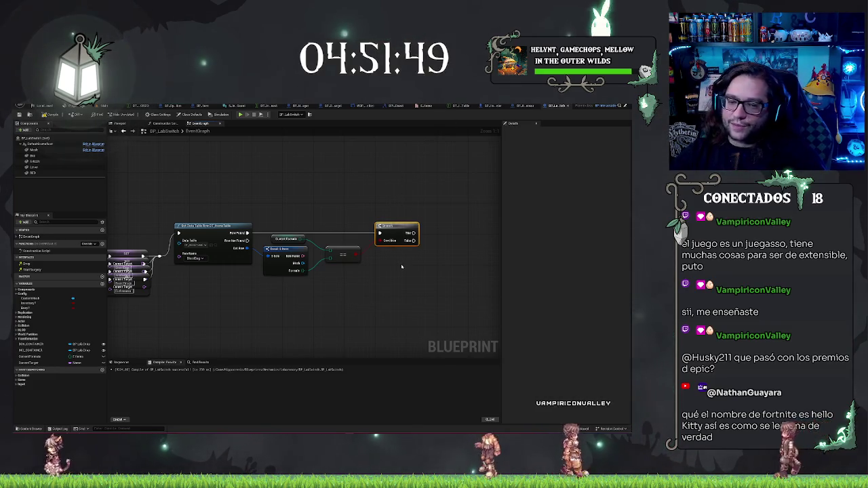
pyautogui.moveTo(399, 234); pyautogui.dragTo(395, 234)
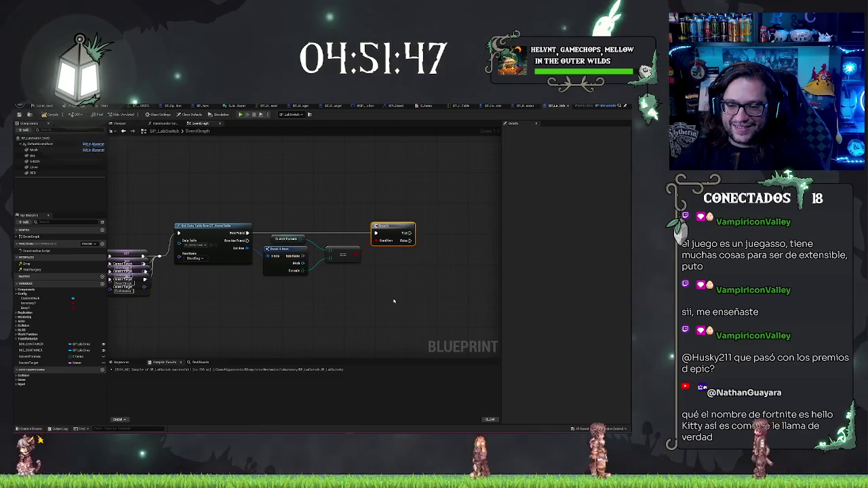
pyautogui.scroll(-2, 394, 301)
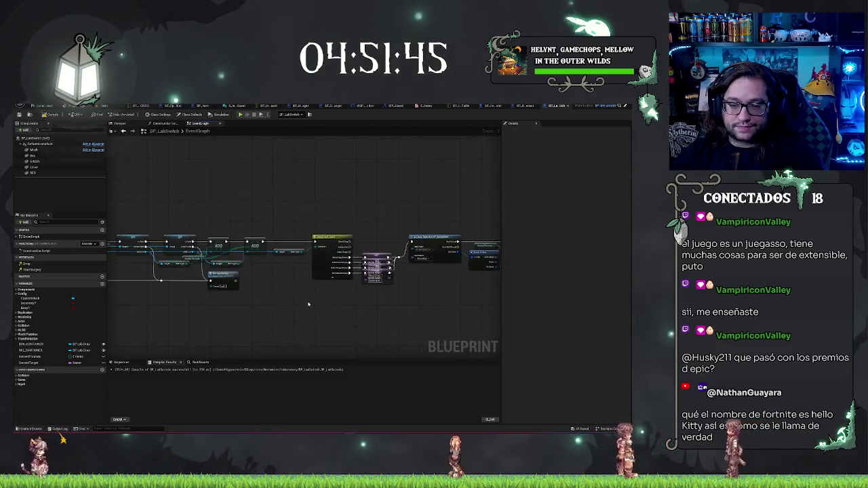
pyautogui.scroll(3, 308, 304)
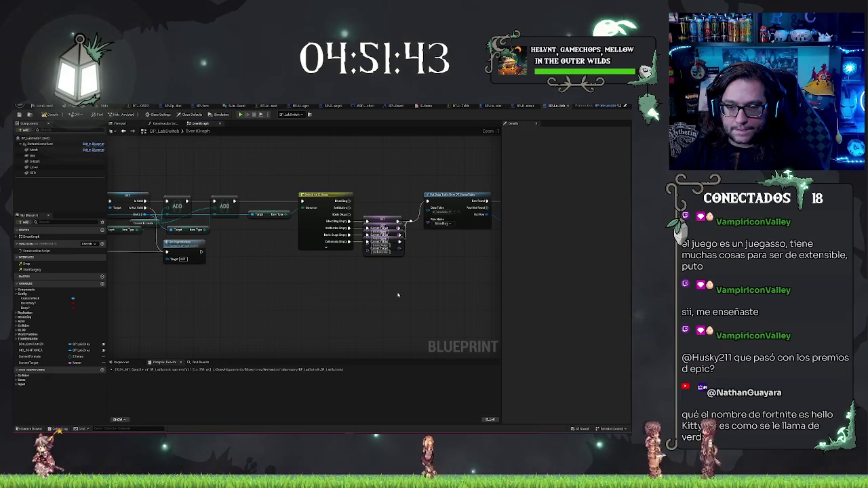
pyautogui.scroll(-2, 398, 295)
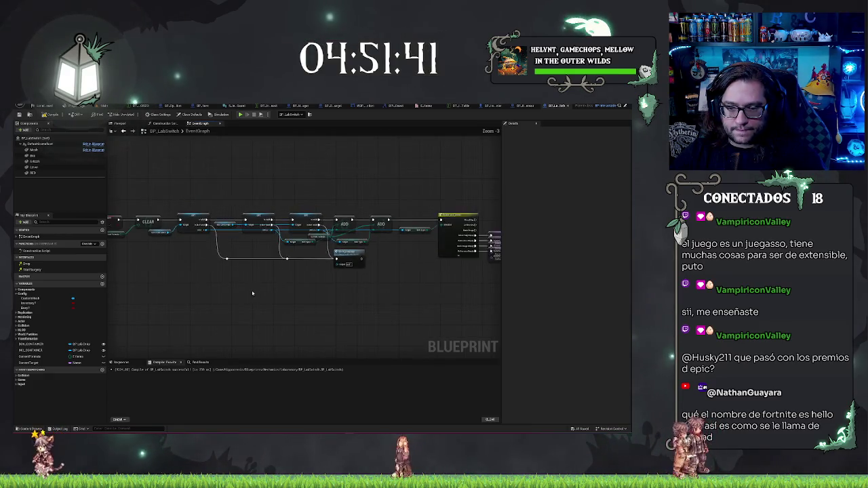
pyautogui.moveTo(252, 293)
pyautogui.mouseDown()
pyautogui.moveTo(419, 296)
pyautogui.moveTo(196, 252)
pyautogui.mouseUp()
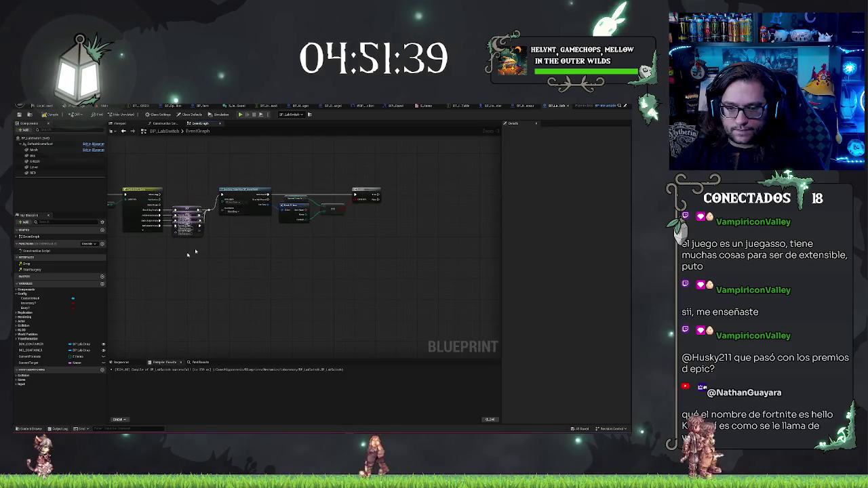
pyautogui.scroll(2, 404, 254)
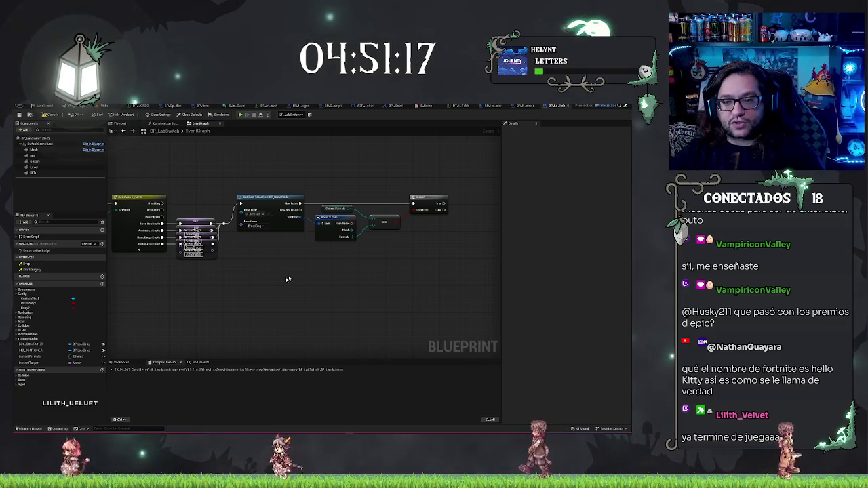
pyautogui.scroll(-5, 288, 279)
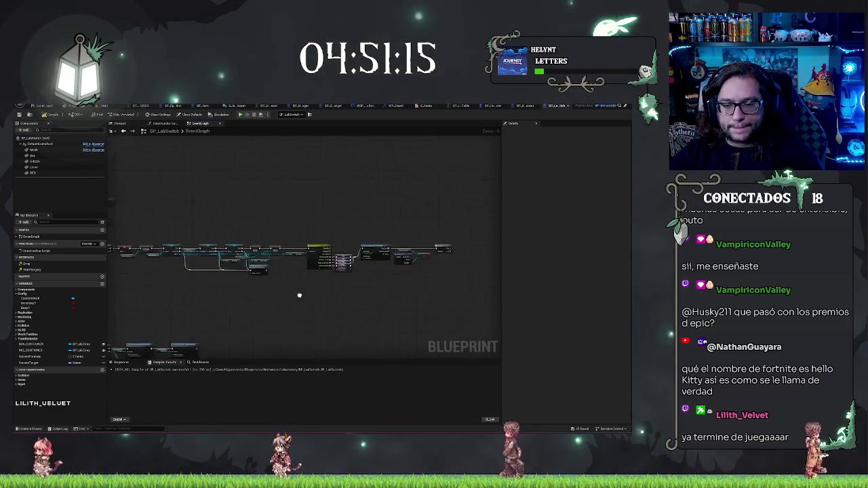
# - Add a Change Color call after the upper red custom event's exec pin
pyautogui.scroll(8, 268, 234)
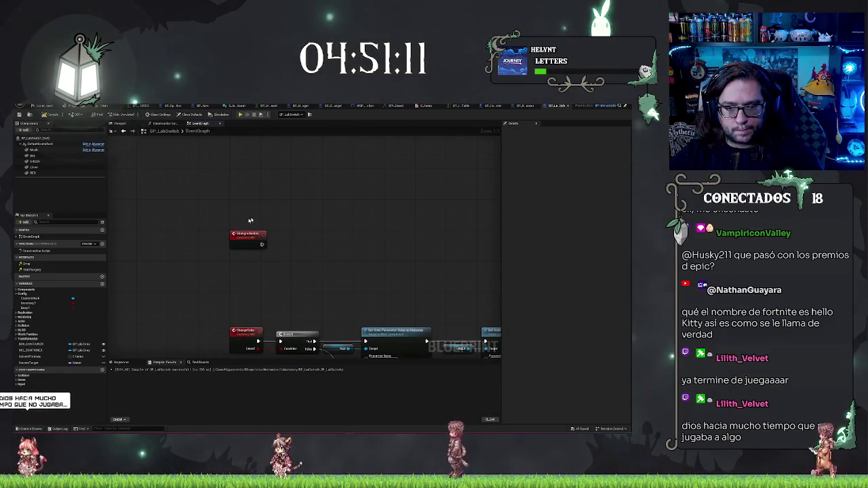
pyautogui.scroll(-2, 301, 231)
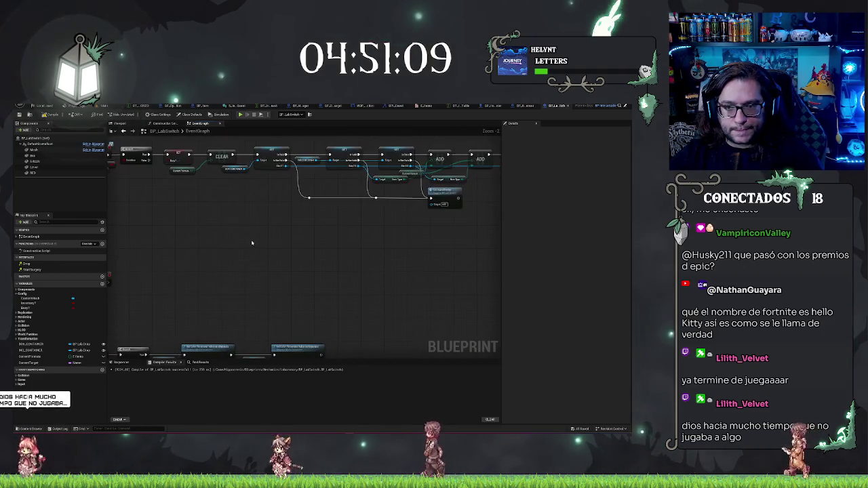
pyautogui.scroll(1, 299, 227)
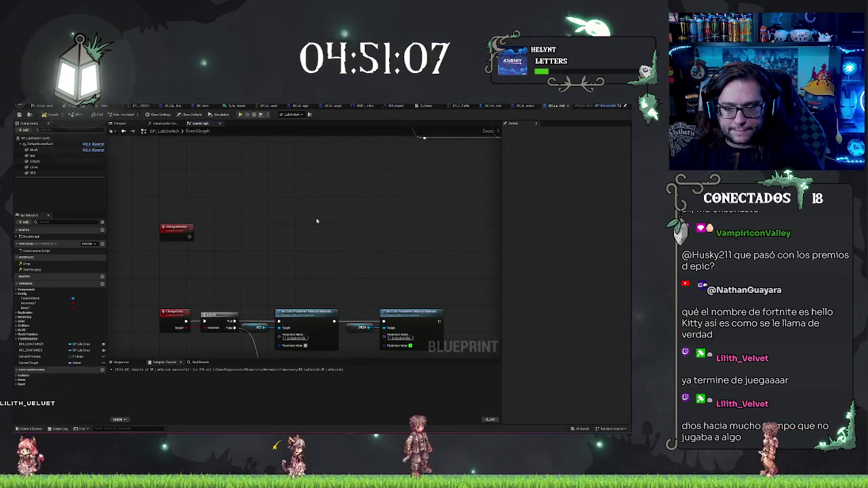
pyautogui.moveTo(316, 221); pyautogui.dragTo(340, 209)
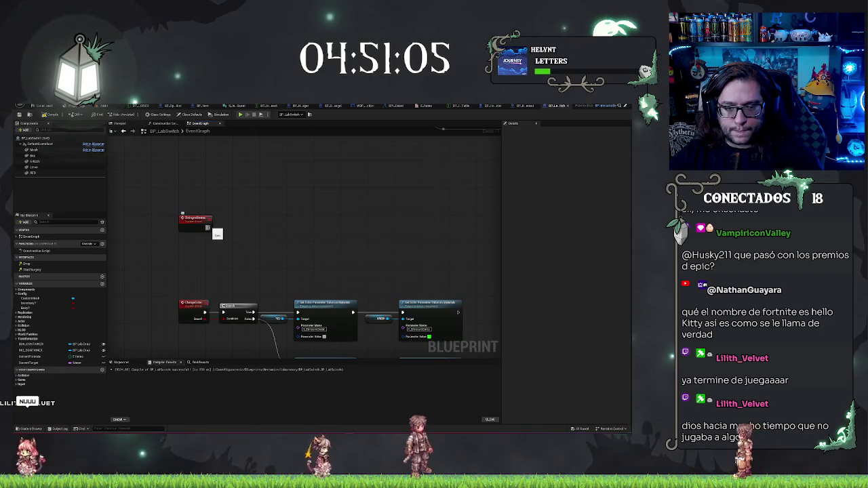
pyautogui.moveTo(231, 229); pyautogui.dragTo(231, 229)
pyautogui.write('change')
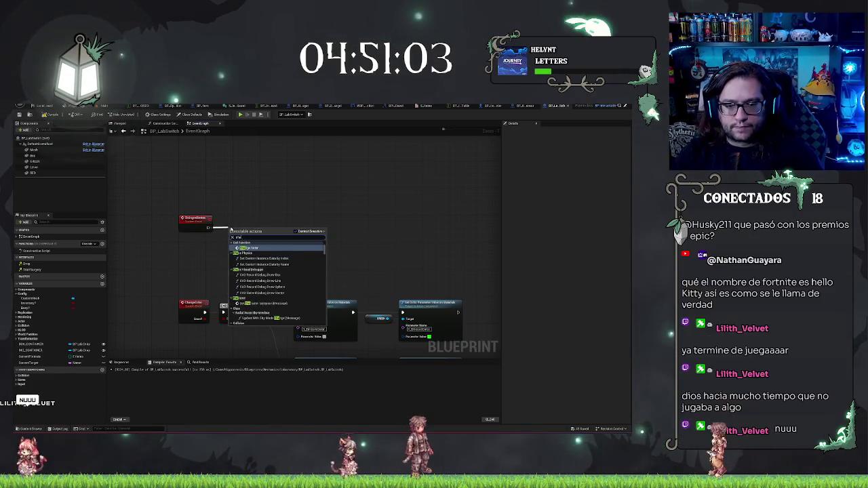
pyautogui.press('Return')
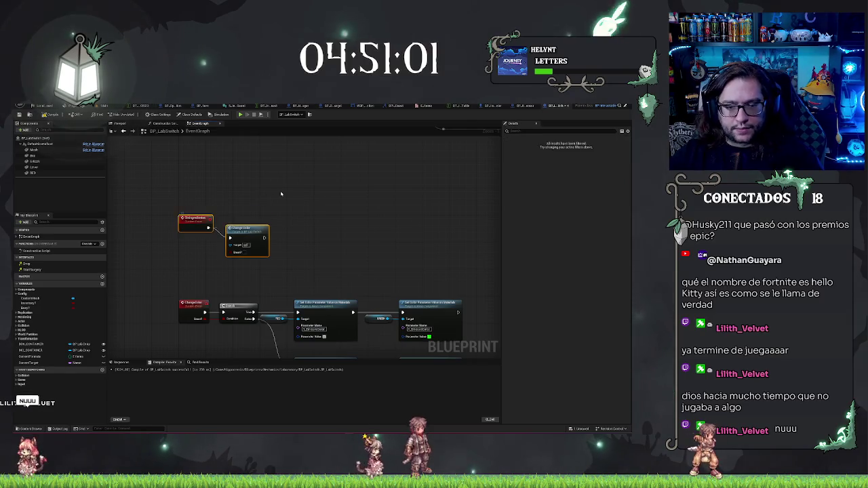
pyautogui.click(281, 194)
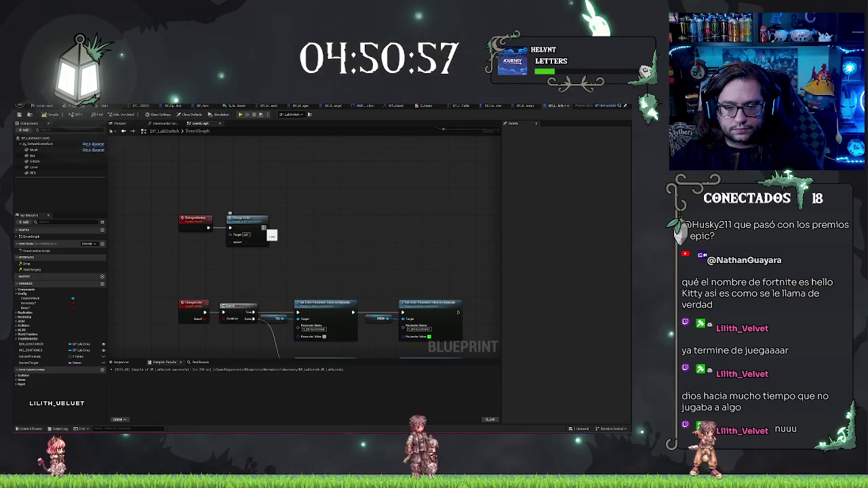
pyautogui.moveTo(399, 255); pyautogui.dragTo(360, 180)
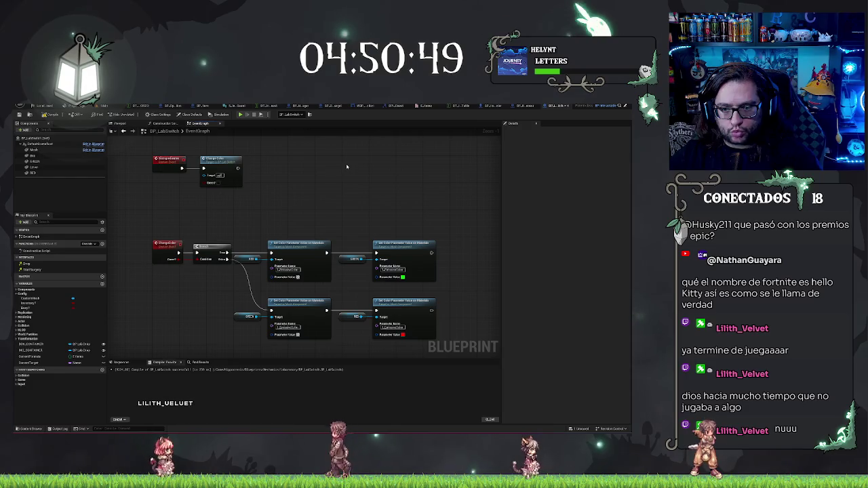
pyautogui.moveTo(335, 175); pyautogui.dragTo(235, 161)
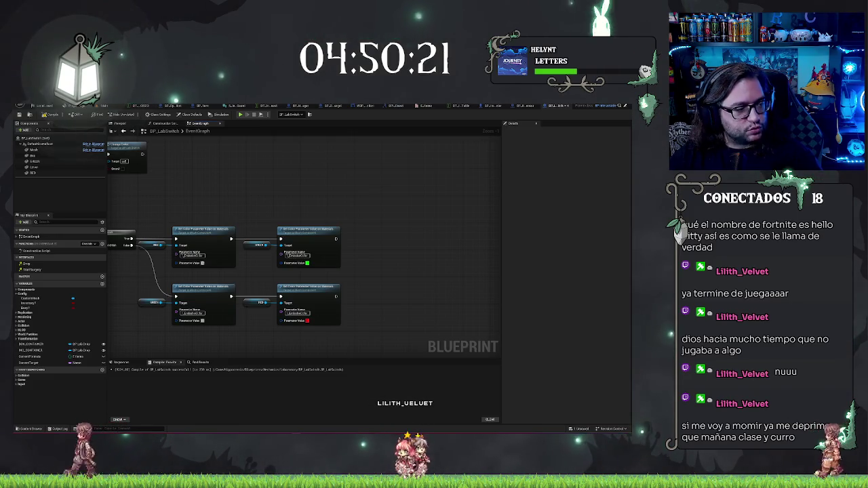
# - Open the All Actions for this Blueprint menu in empty space right of the Set Color nodes
pyautogui.moveTo(279, 209)
pyautogui.mouseDown()
pyautogui.moveTo(384, 186)
pyautogui.moveTo(336, 204)
pyautogui.mouseUp()
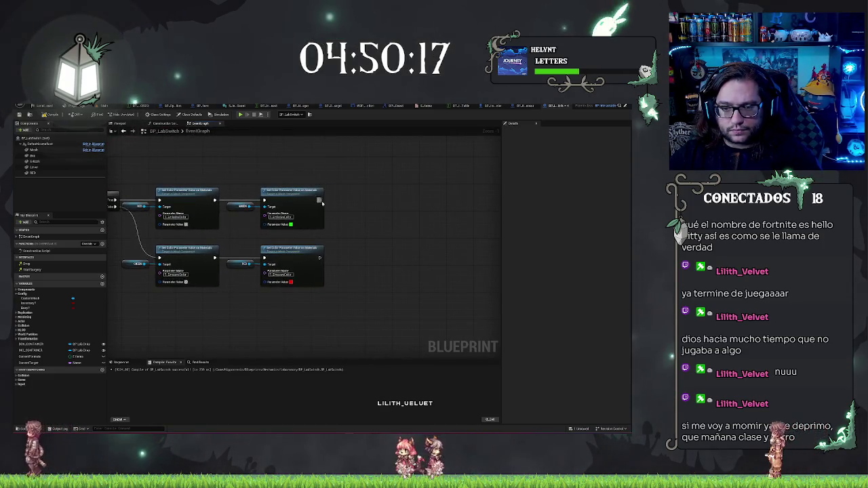
pyautogui.rightClick(388, 274)
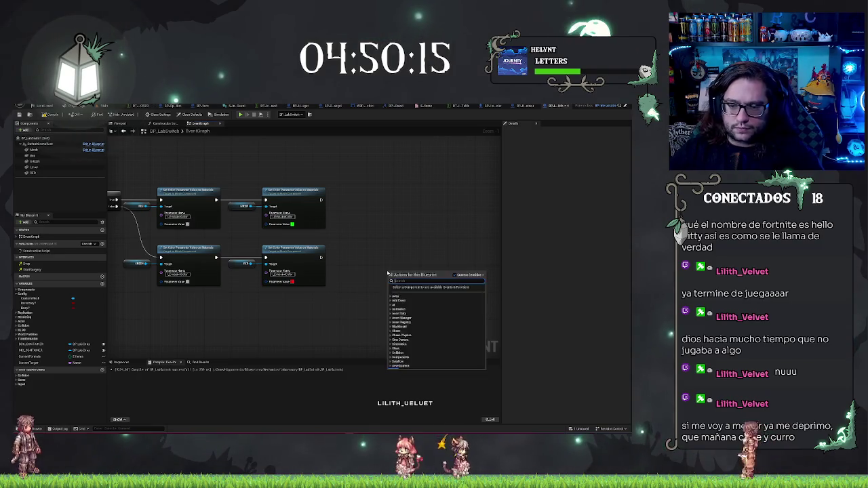
# - Add a Timeline node via the 'add time' search, keep its default name, and place it near the Set Color nodes
pyautogui.write('create')
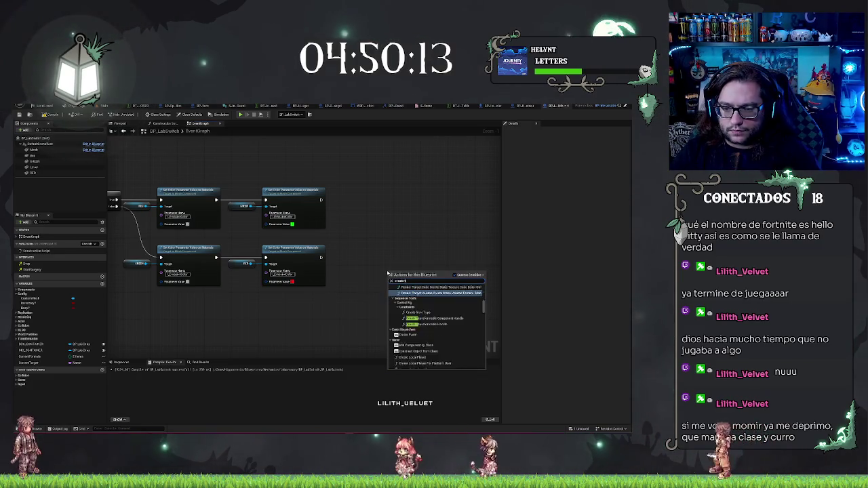
pyautogui.press('BackSpace')
pyautogui.press('BackSpace')
pyautogui.press('BackSpace')
pyautogui.write('add')
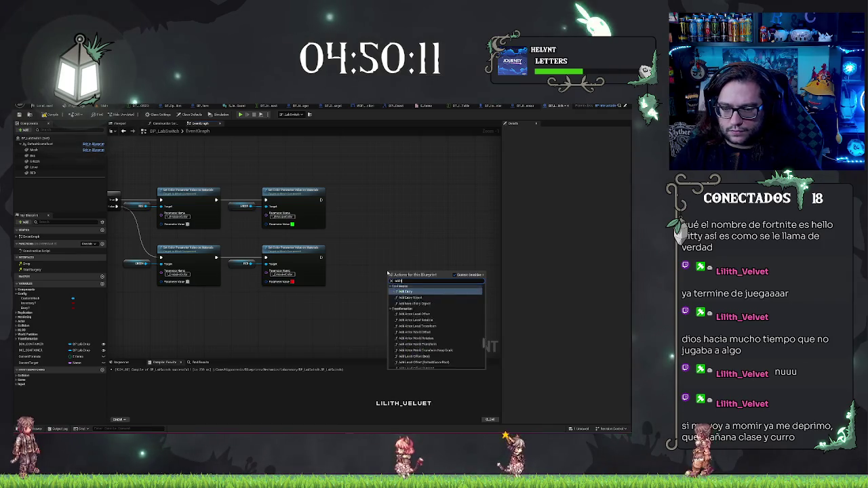
pyautogui.write(' time')
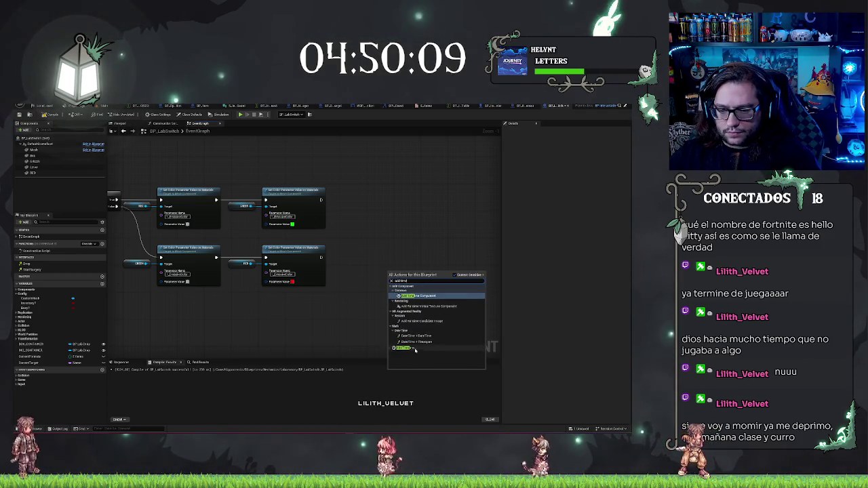
pyautogui.click(404, 348)
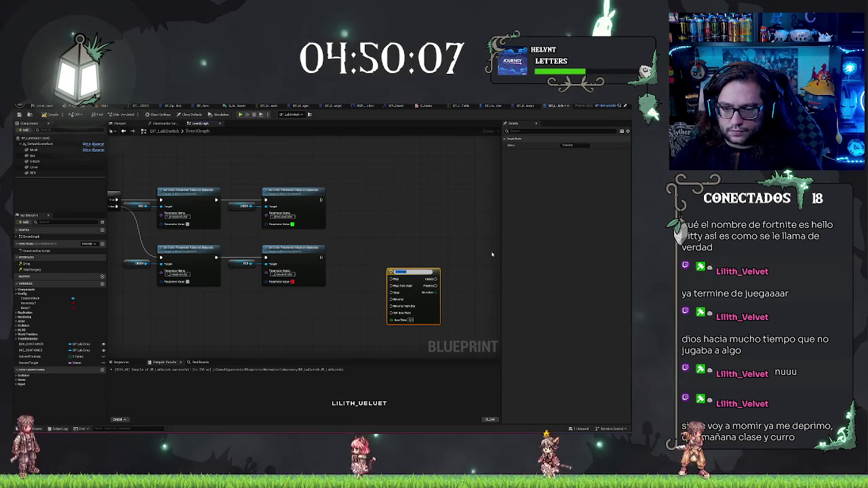
pyautogui.press('Return')
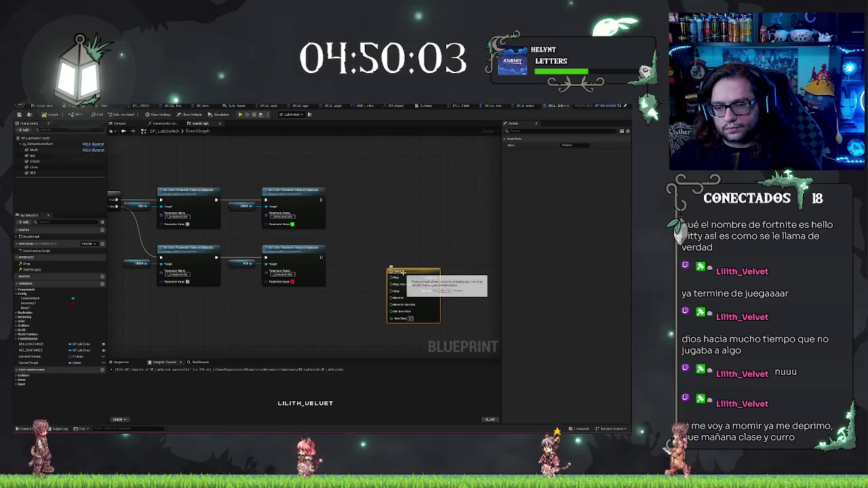
pyautogui.moveTo(404, 271)
pyautogui.mouseDown()
pyautogui.moveTo(388, 253)
pyautogui.moveTo(384, 230)
pyautogui.moveTo(450, 216)
pyautogui.mouseUp()
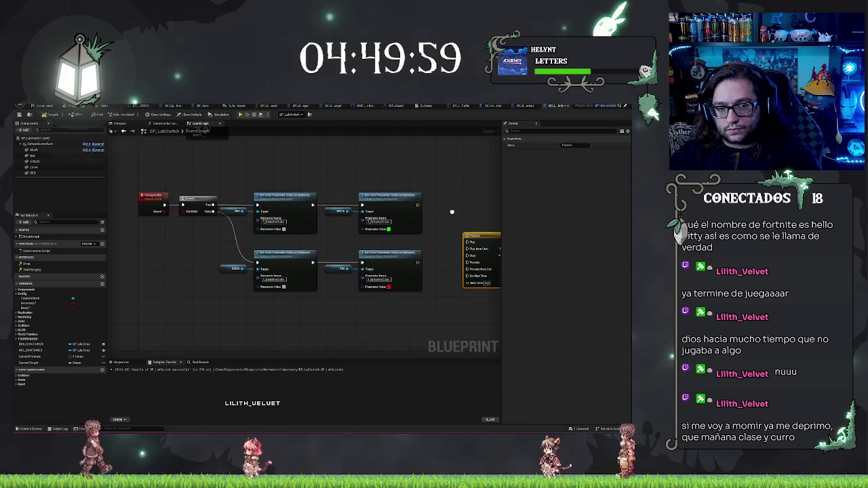
# - Wire the red Set Color node's exec output into the Timeline's Play input
pyautogui.moveTo(376, 164)
pyautogui.mouseDown()
pyautogui.moveTo(376, 235)
pyautogui.moveTo(410, 203)
pyautogui.moveTo(444, 234)
pyautogui.moveTo(407, 232)
pyautogui.moveTo(442, 228)
pyautogui.mouseUp()
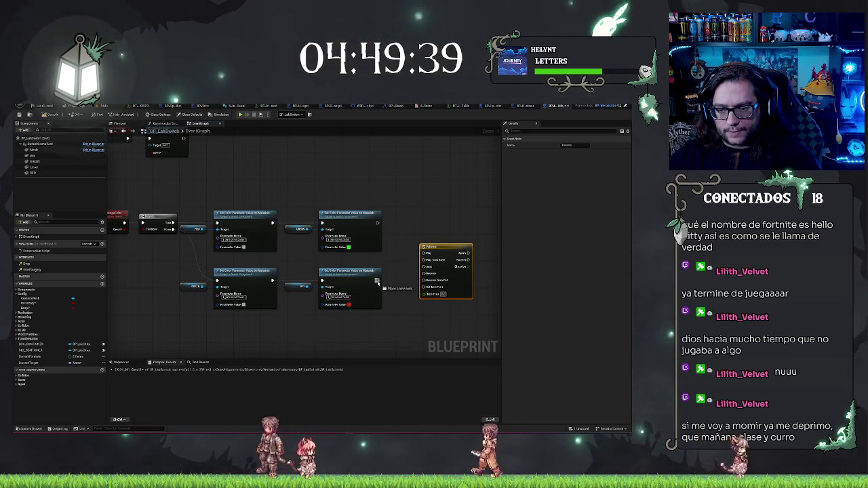
pyautogui.moveTo(377, 281); pyautogui.dragTo(379, 283)
pyautogui.click(396, 292)
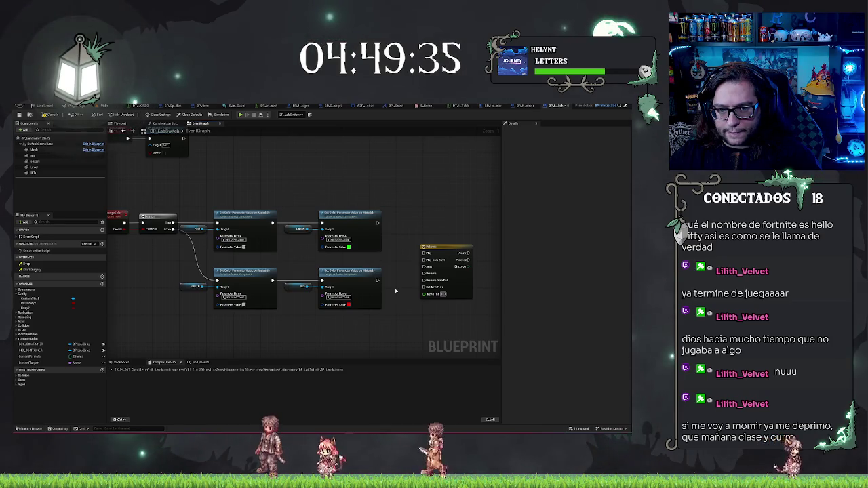
pyautogui.moveTo(378, 280); pyautogui.dragTo(426, 253)
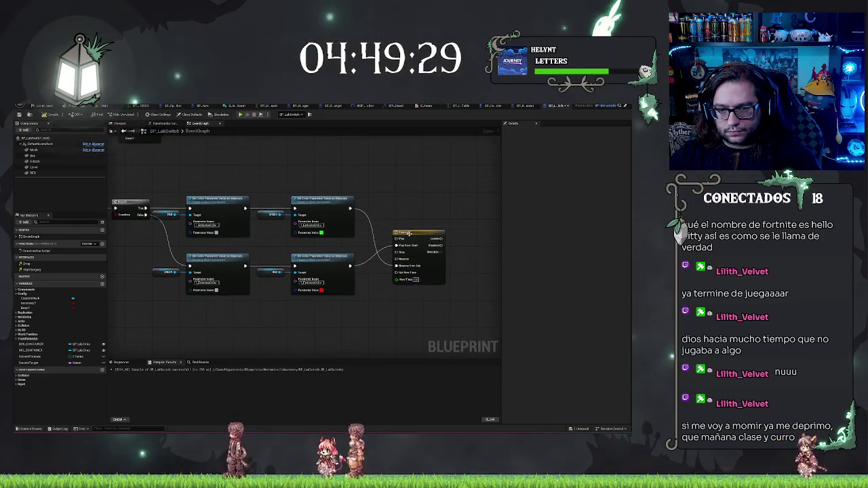
pyautogui.moveTo(413, 233); pyautogui.dragTo(402, 221)
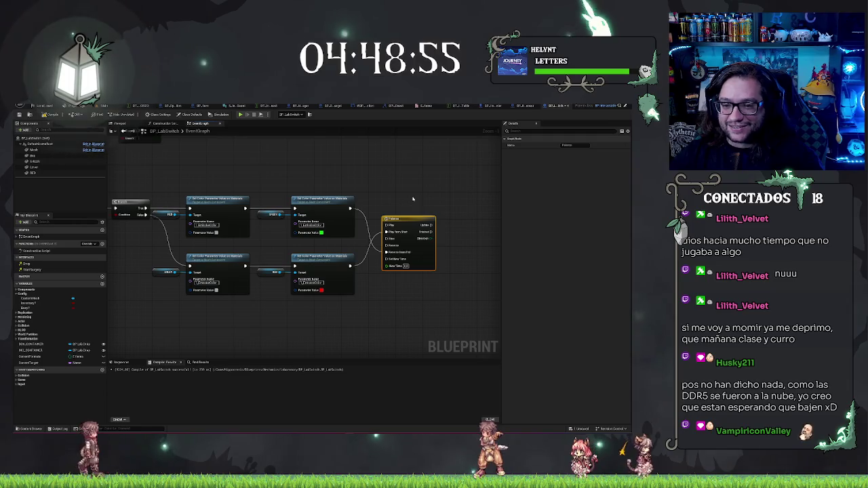
# - Review the ChangeColor event, Set Color nodes and Timeline, then compile with F7
pyautogui.moveTo(412, 198); pyautogui.dragTo(462, 180)
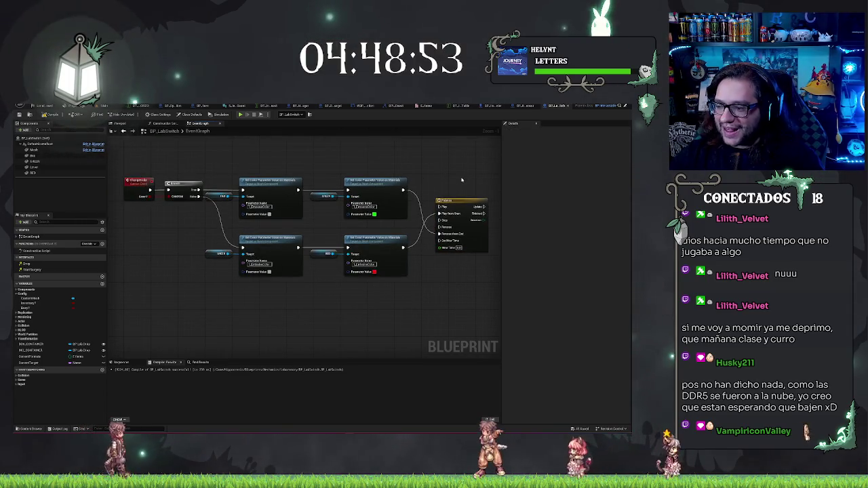
pyautogui.moveTo(356, 161)
pyautogui.mouseDown()
pyautogui.moveTo(401, 180)
pyautogui.moveTo(396, 209)
pyautogui.moveTo(162, 140)
pyautogui.mouseUp()
pyautogui.moveTo(310, 178); pyautogui.dragTo(405, 168)
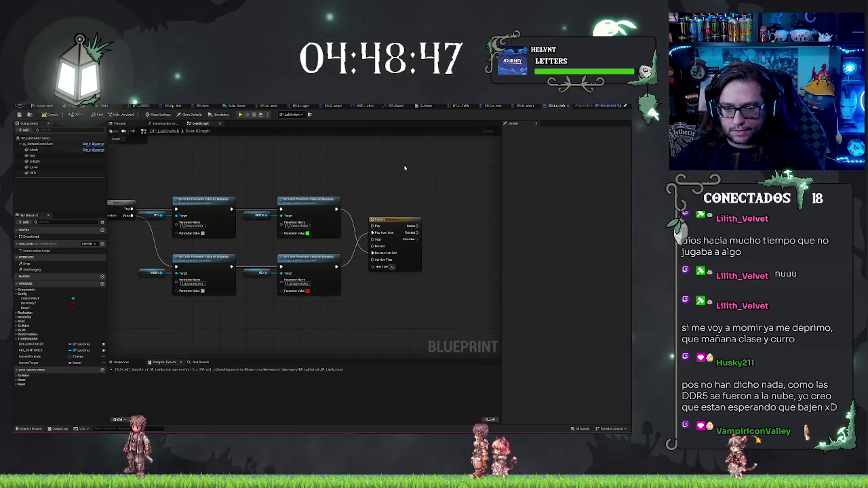
pyautogui.moveTo(237, 185)
pyautogui.mouseDown()
pyautogui.moveTo(339, 177)
pyautogui.moveTo(170, 159)
pyautogui.mouseUp()
pyautogui.press('F7')
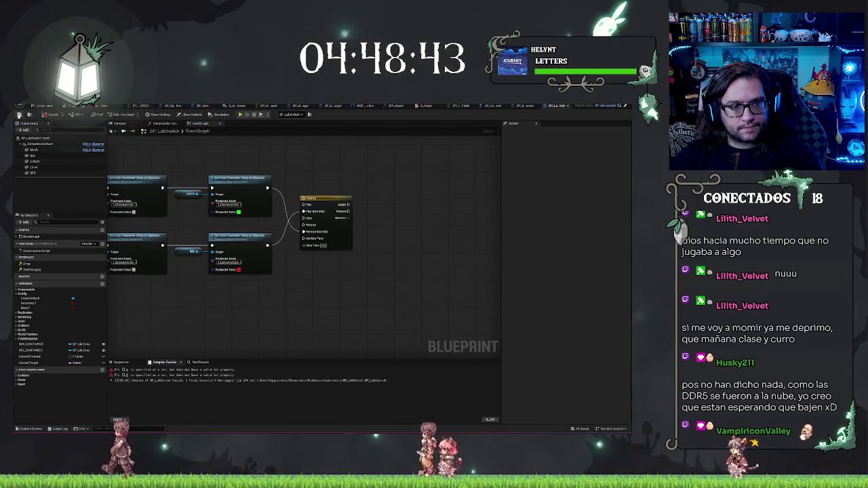
# - Zoom out and back in to frame the Get Data Table Row and Branch nodes
pyautogui.scroll(-5, 380, 225)
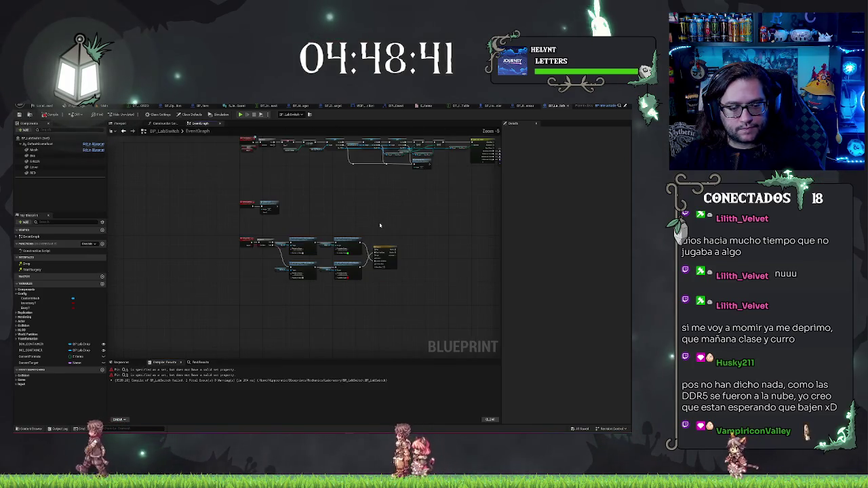
pyautogui.scroll(3, 359, 217)
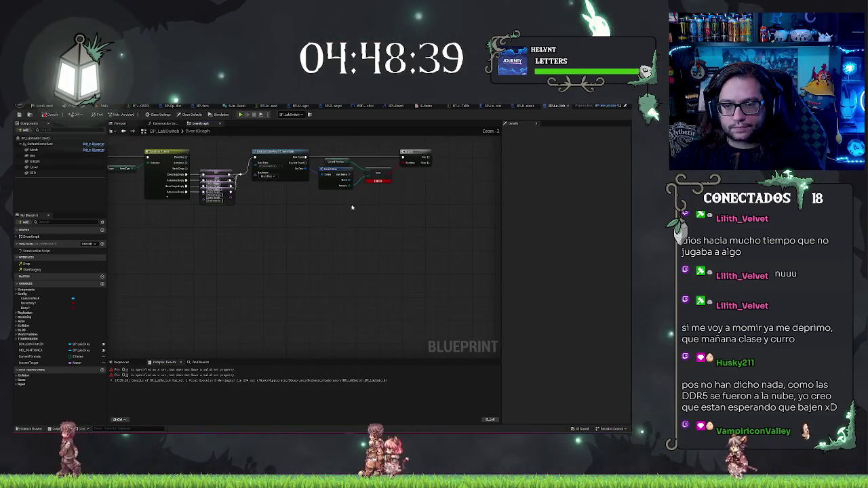
pyautogui.scroll(1, 352, 207)
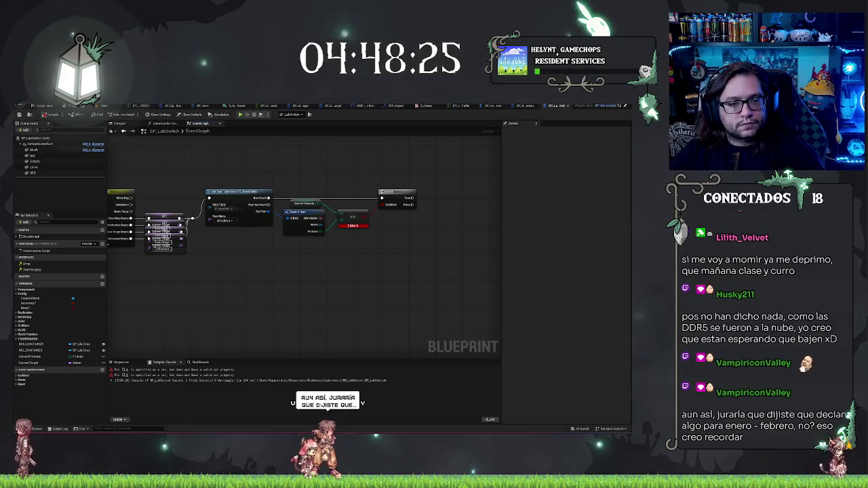
pyautogui.scroll(1, 337, 247)
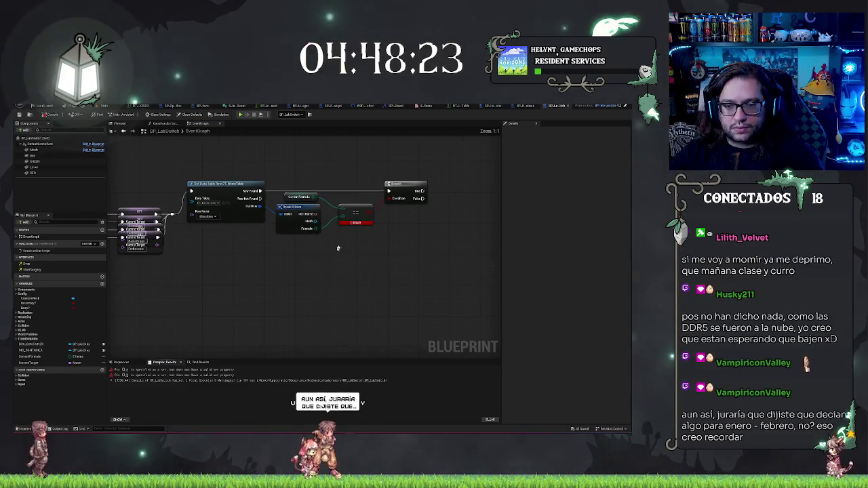
pyautogui.moveTo(315, 197); pyautogui.dragTo(341, 175)
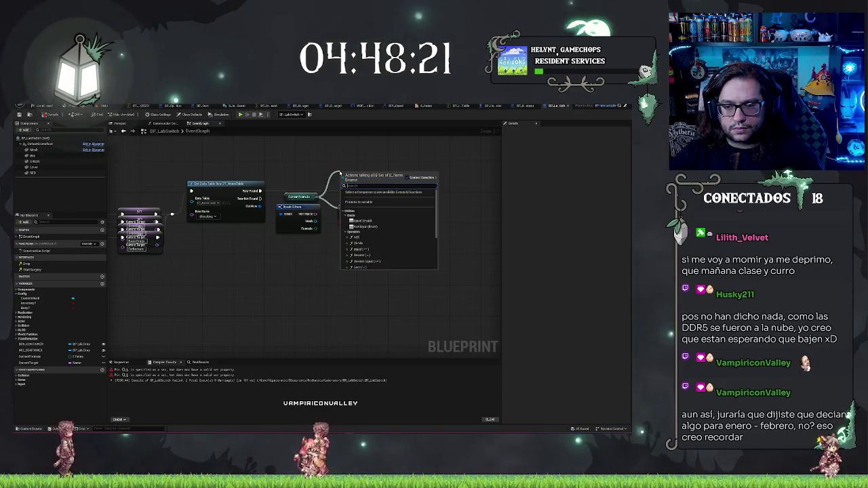
pyautogui.scroll(-3, 393, 240)
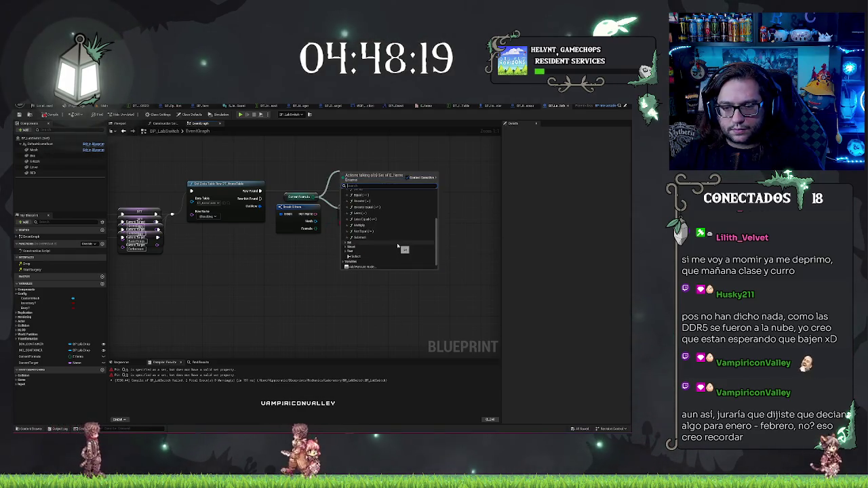
pyautogui.scroll(-2, 387, 241)
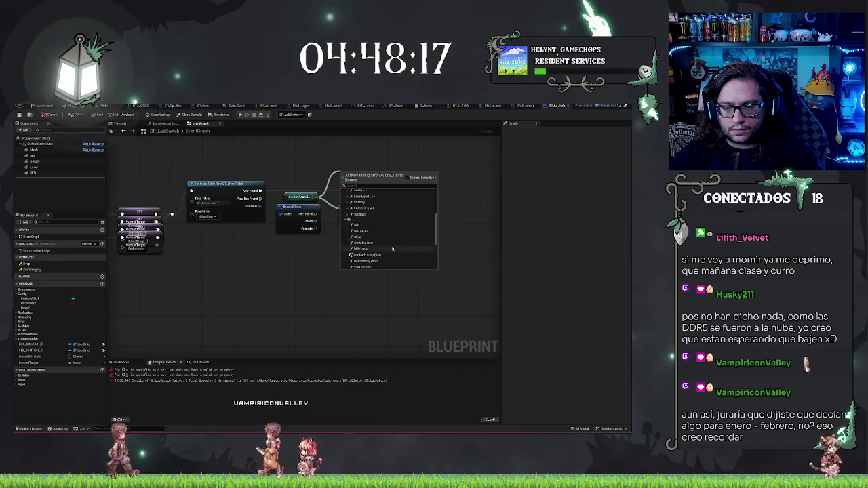
pyautogui.scroll(-2, 391, 248)
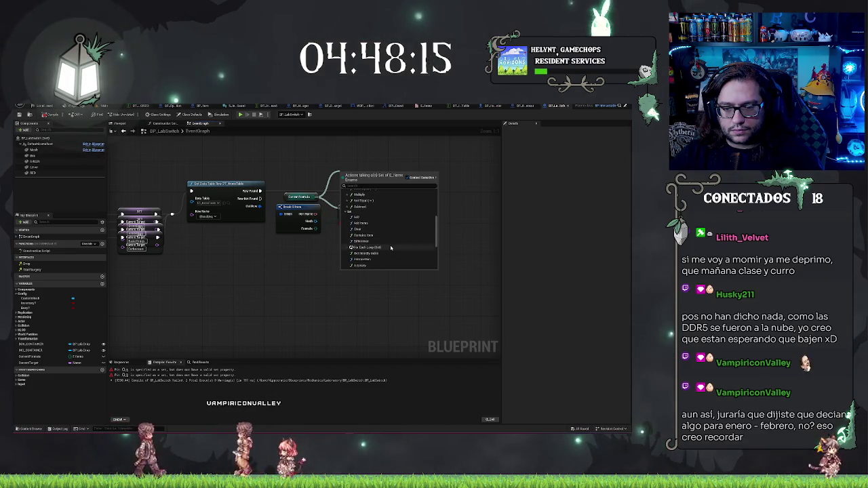
pyautogui.scroll(-2, 390, 248)
pyautogui.scroll(-1, 391, 249)
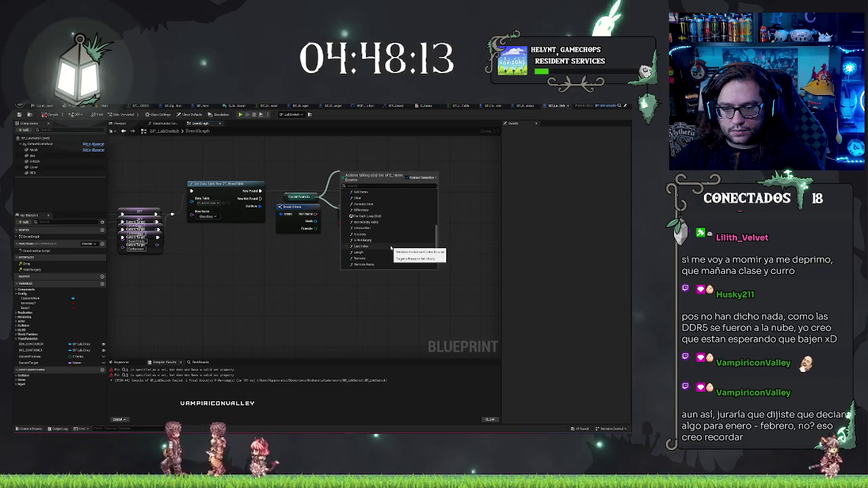
pyautogui.scroll(-2, 390, 248)
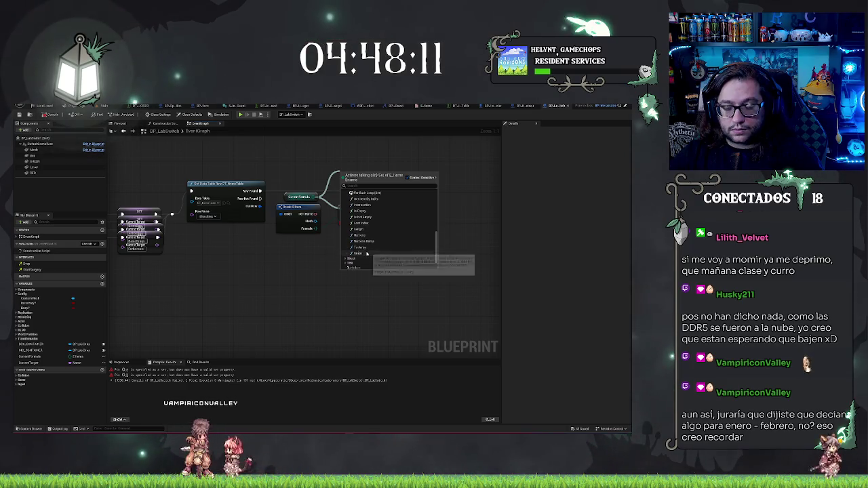
pyautogui.scroll(2, 369, 234)
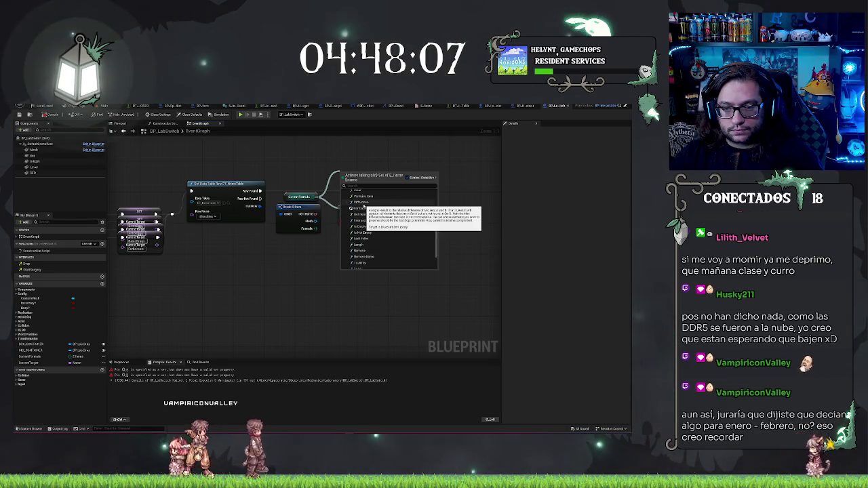
pyautogui.click(362, 202)
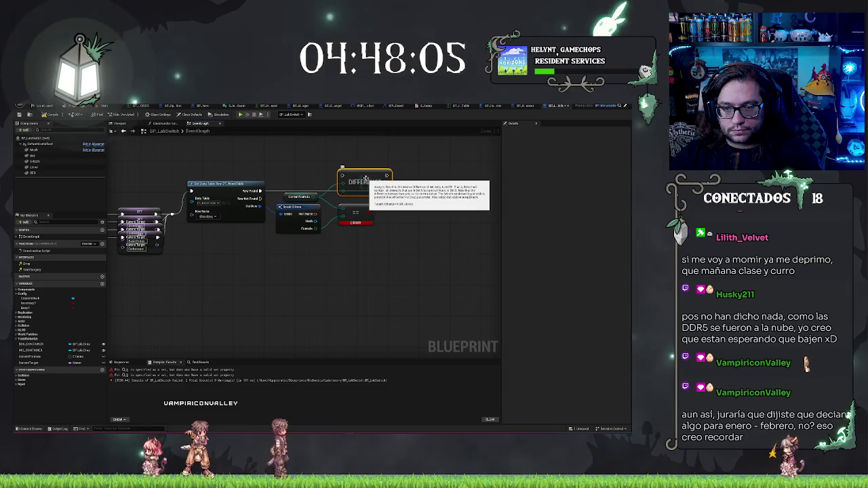
pyautogui.moveTo(367, 175); pyautogui.dragTo(343, 160)
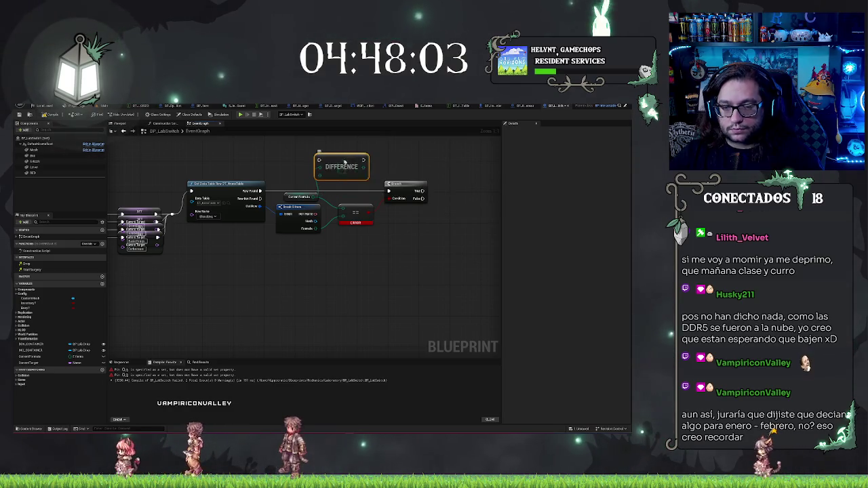
pyautogui.press('Delete')
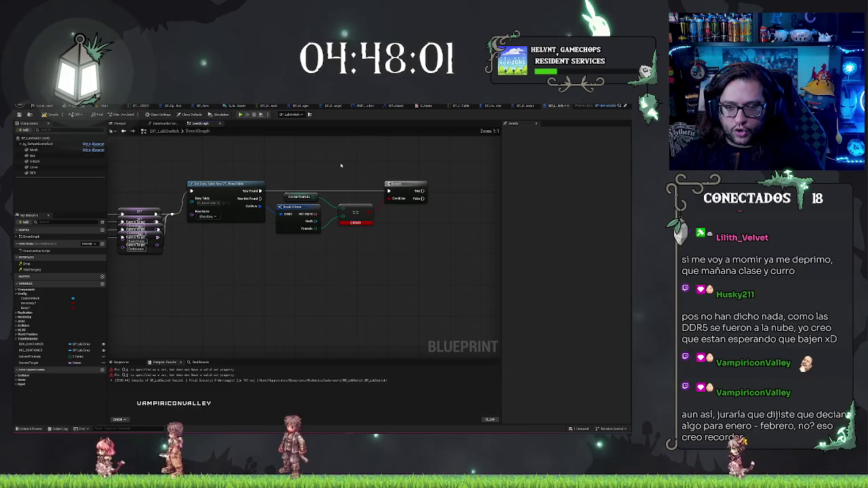
pyautogui.moveTo(315, 194); pyautogui.dragTo(346, 163)
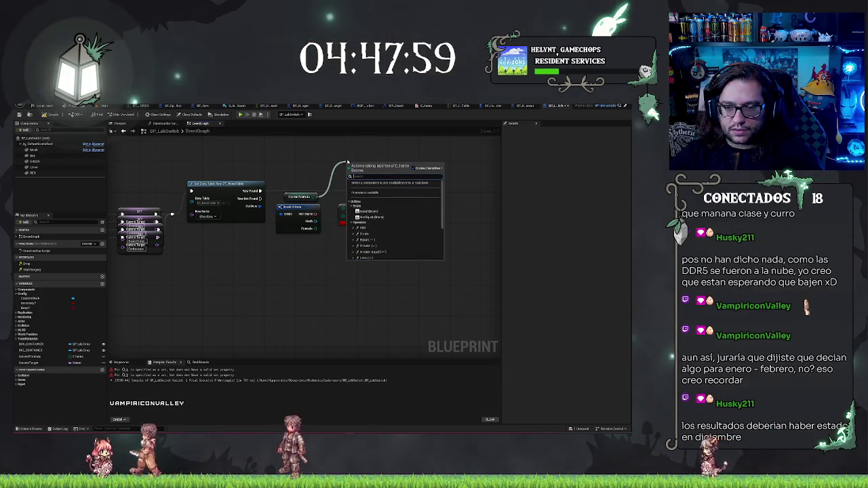
# - Try a Set Contains node from Current Formula, delete it, and reopen Current Formula's set actions
pyautogui.scroll(-5, 429, 208)
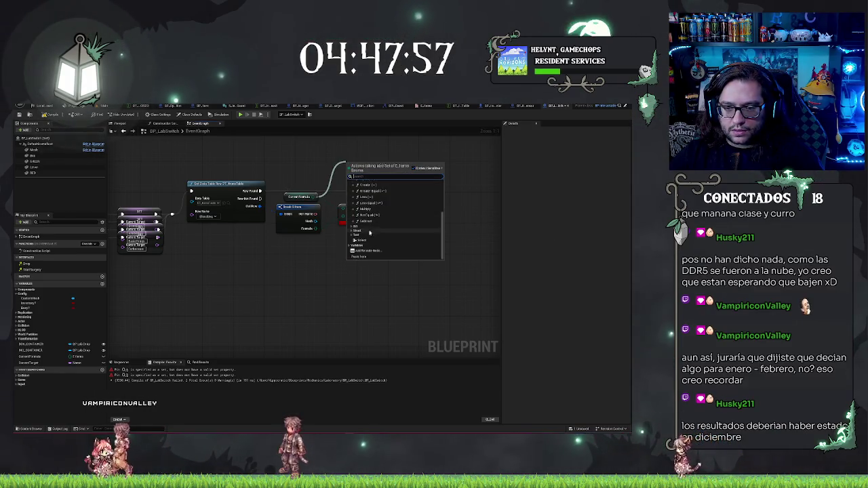
pyautogui.click(351, 227)
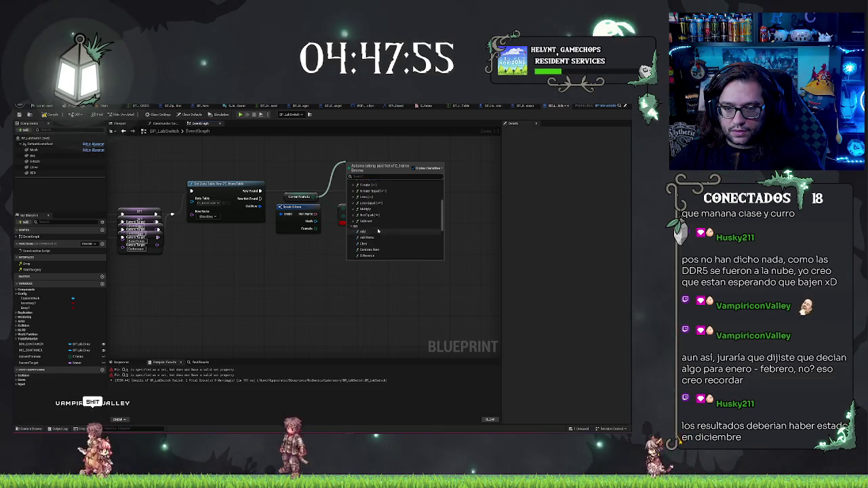
pyautogui.scroll(-1, 369, 243)
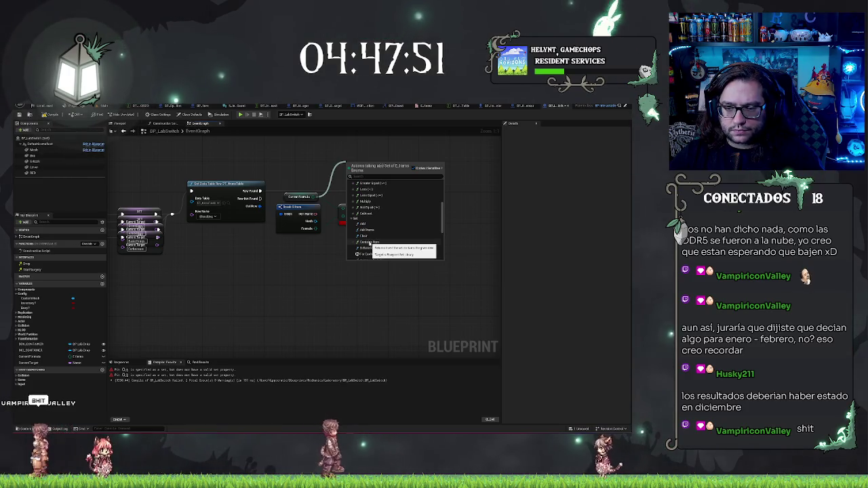
pyautogui.click(370, 242)
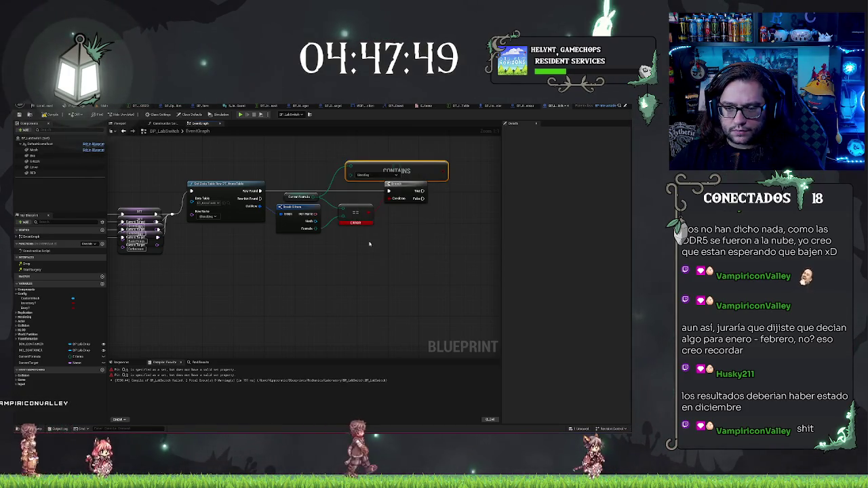
pyautogui.moveTo(377, 171); pyautogui.dragTo(362, 158)
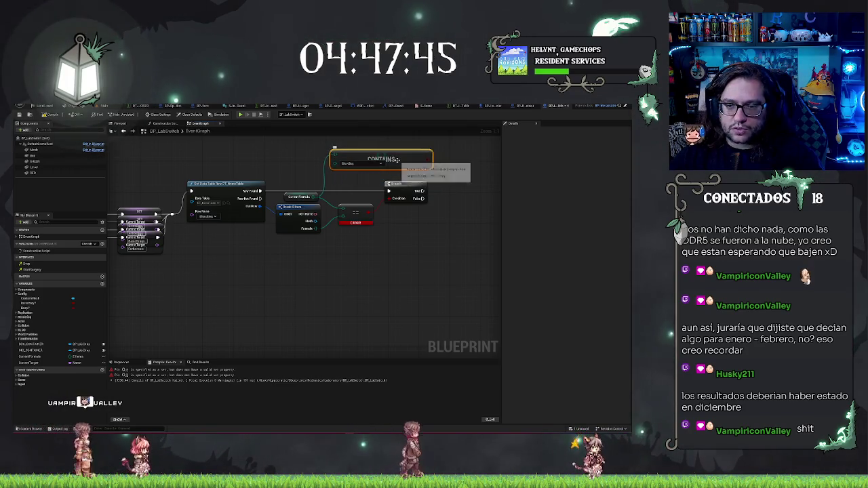
pyautogui.press('Delete')
pyautogui.moveTo(319, 197); pyautogui.dragTo(327, 184)
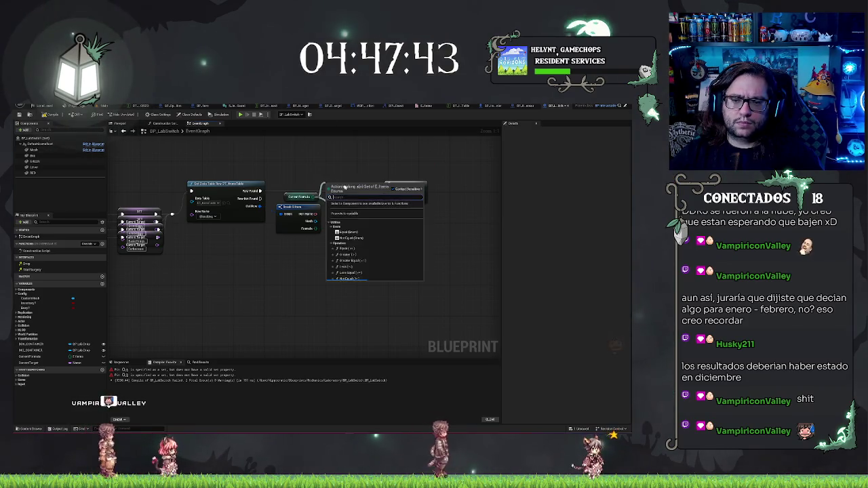
# - Browse the Set entries for Current Formula and dismiss the list without adding a node
pyautogui.scroll(-3, 354, 261)
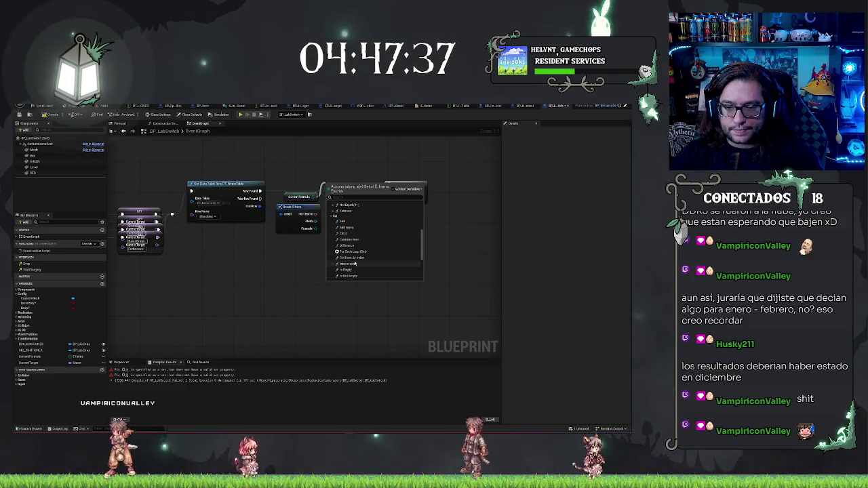
pyautogui.scroll(-1, 354, 263)
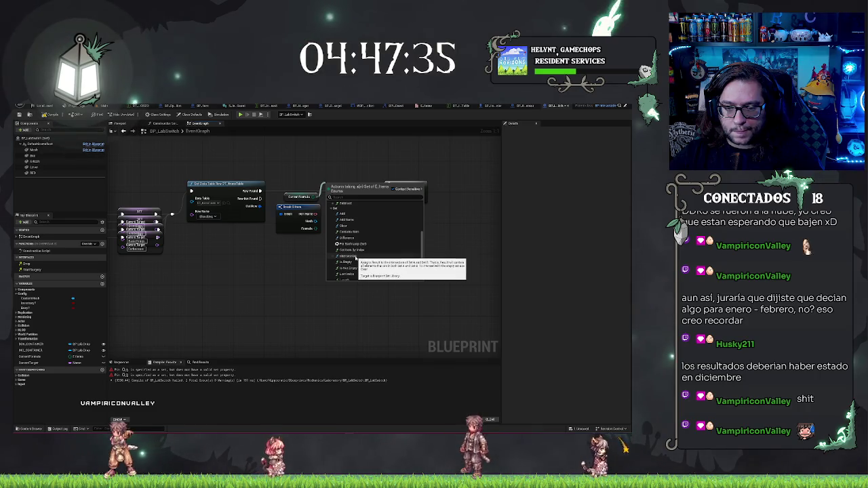
pyautogui.scroll(-3, 356, 258)
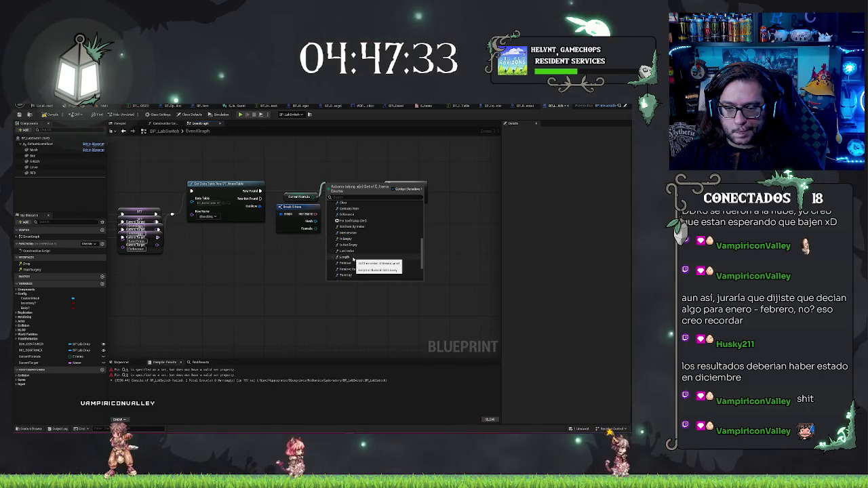
pyautogui.scroll(-2, 356, 274)
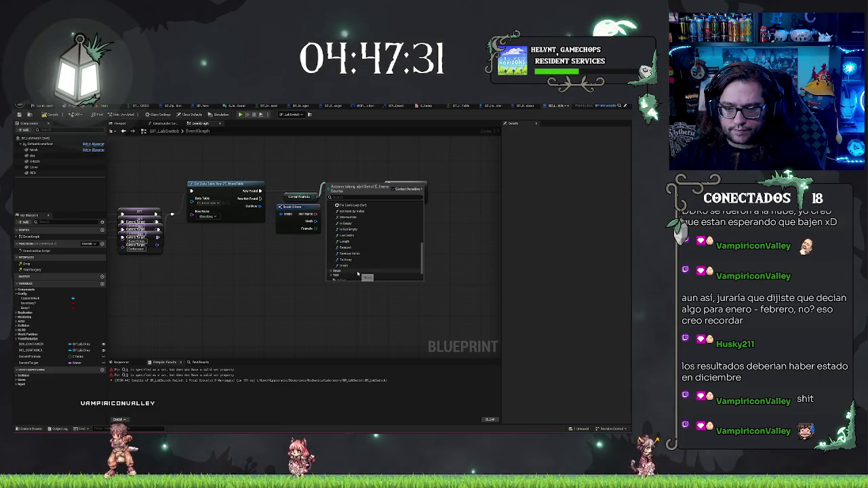
pyautogui.scroll(-2, 342, 264)
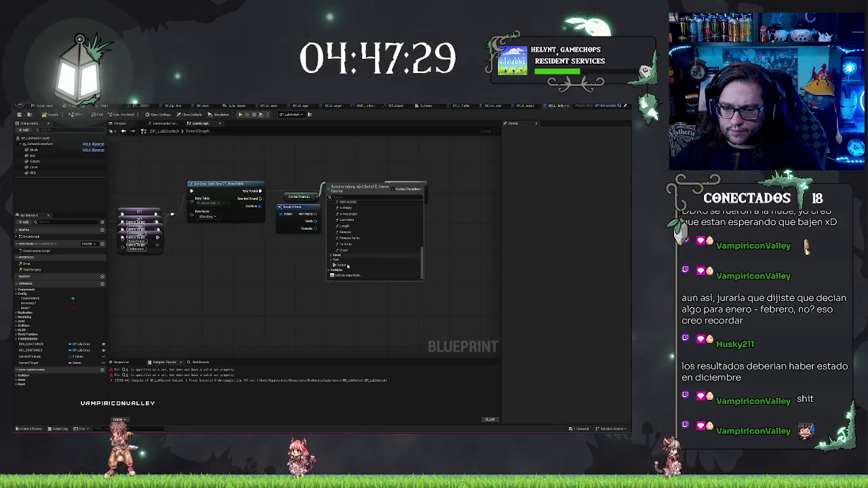
pyautogui.scroll(-1, 332, 255)
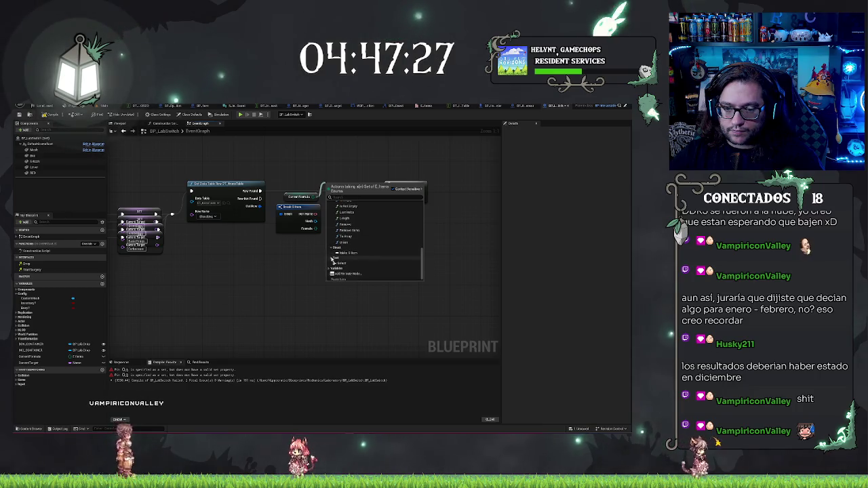
pyautogui.scroll(-1, 349, 246)
pyautogui.click(307, 276)
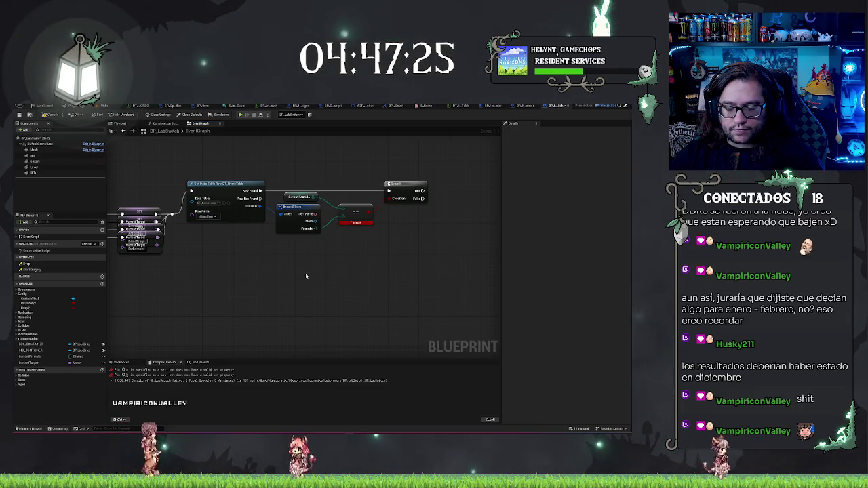
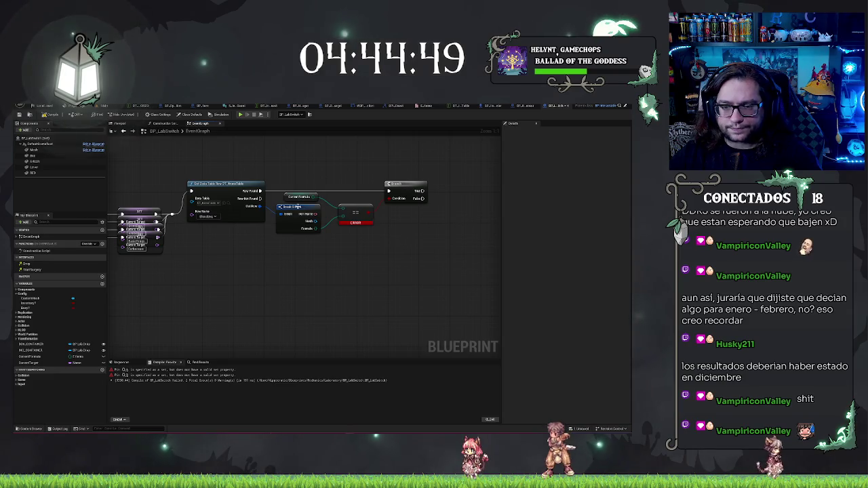
# - Search for a compare tag node from Current Formula's output, then cancel without adding anything
pyautogui.moveTo(316, 197); pyautogui.dragTo(343, 250)
pyautogui.write('comp')
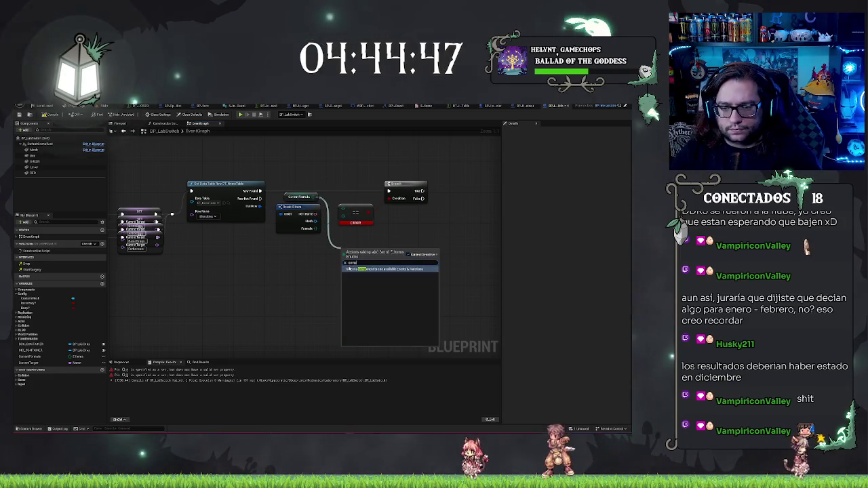
pyautogui.write('a')
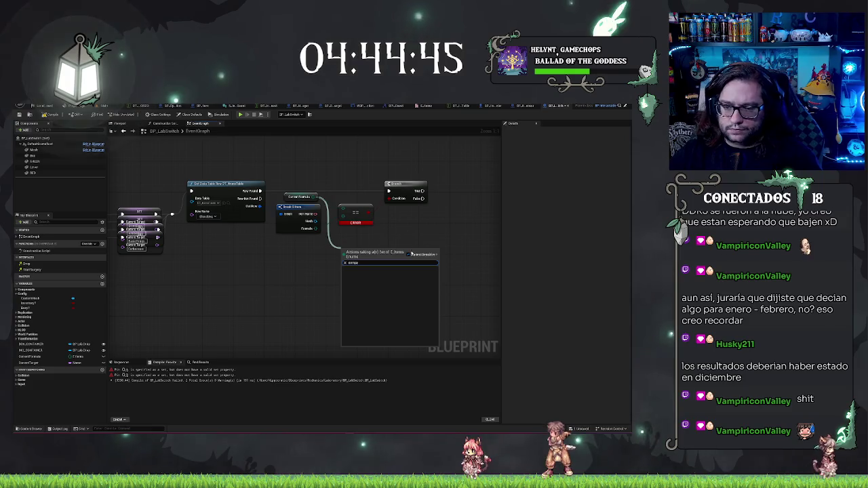
pyautogui.click(411, 254)
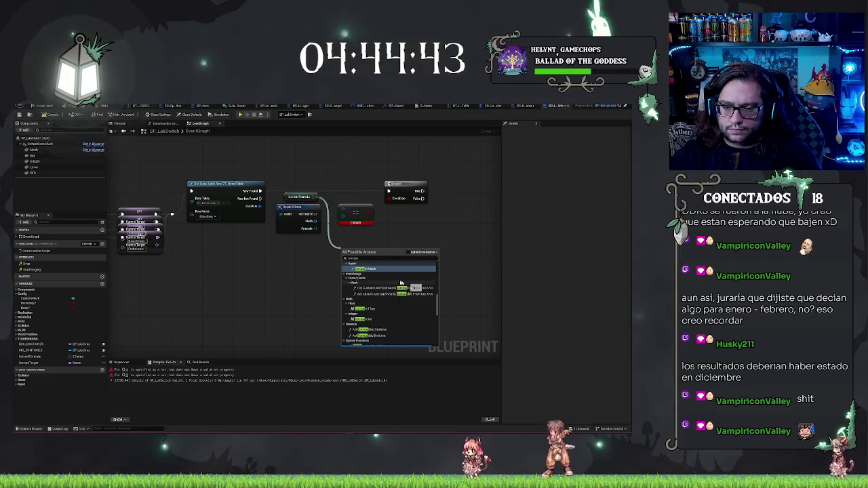
pyautogui.write('comp')
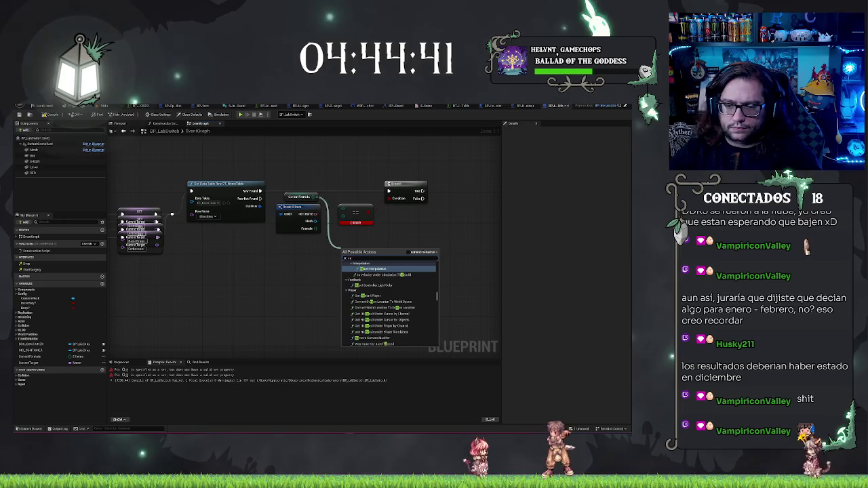
pyautogui.write('are tag')
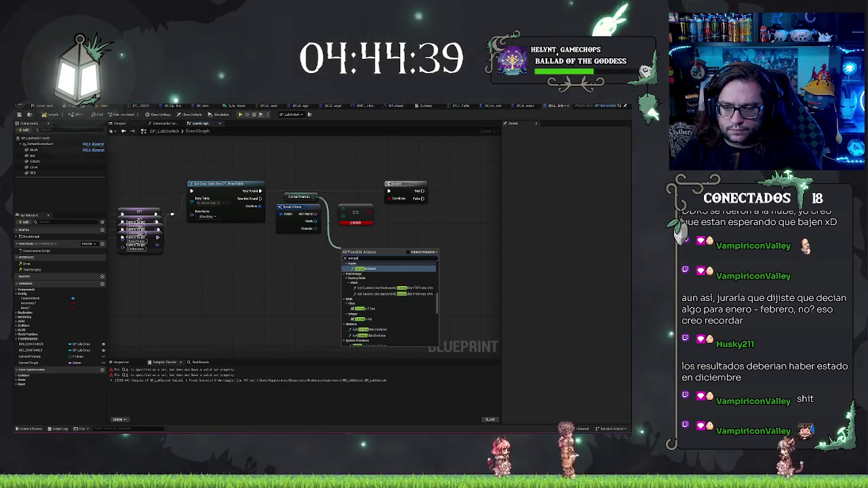
pyautogui.press('Escape')
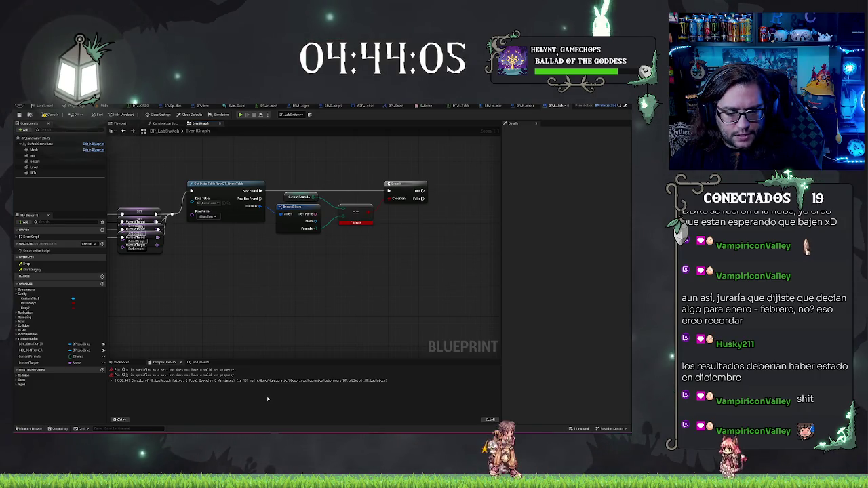
# - Jump to the == node from the compiler warning, inspect Current Formula's properties, and save the blueprint
pyautogui.click(223, 371)
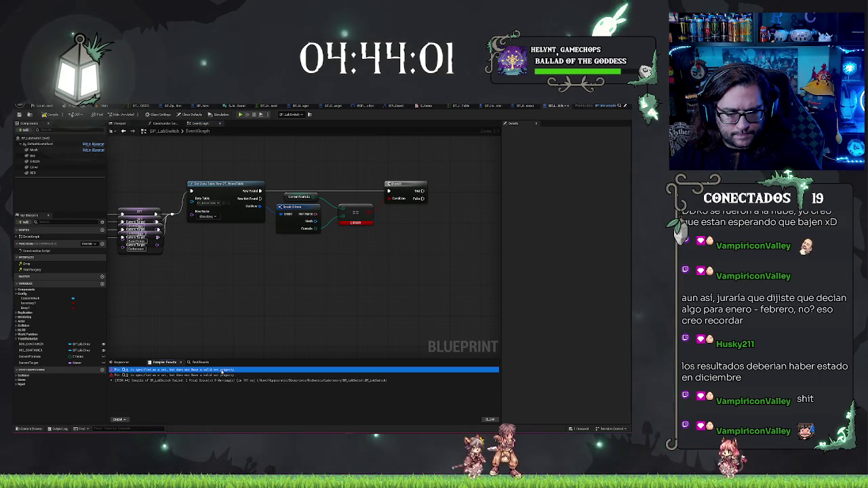
pyautogui.click(130, 374)
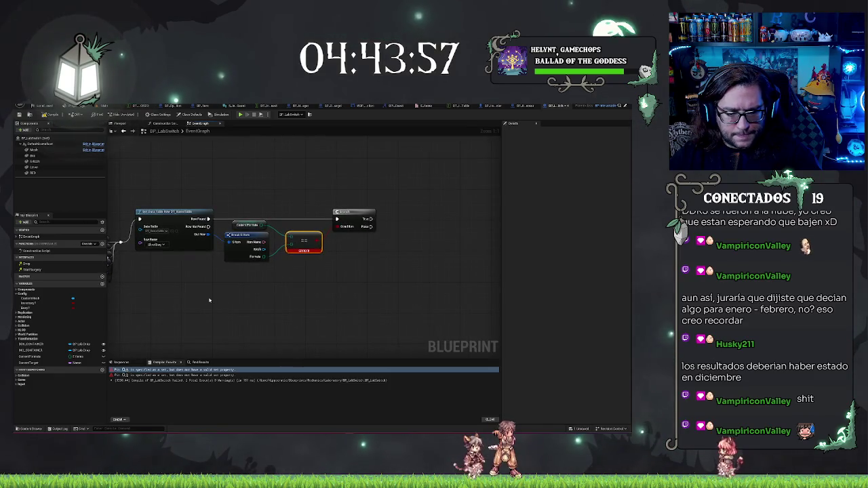
pyautogui.click(237, 225)
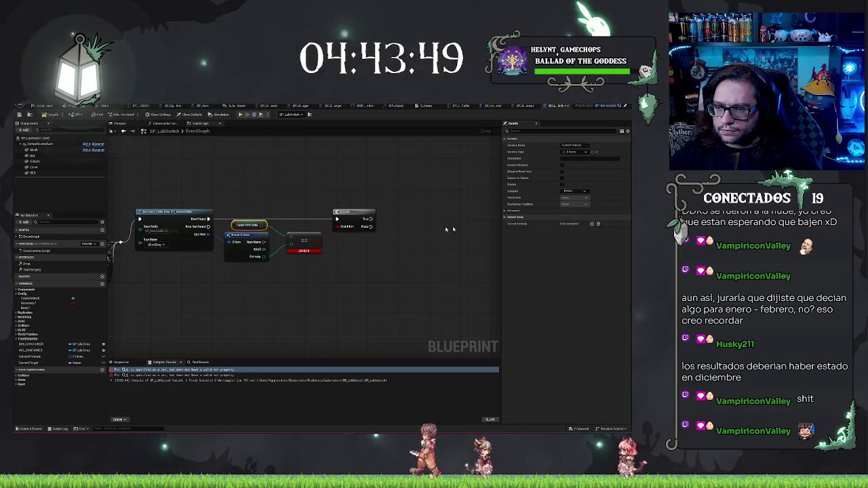
pyautogui.hotkey('ctrl', 's')
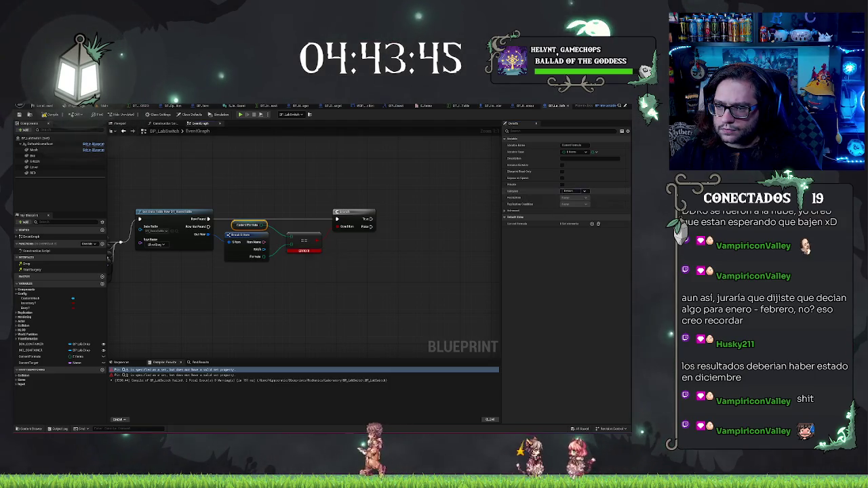
pyautogui.click(510, 211)
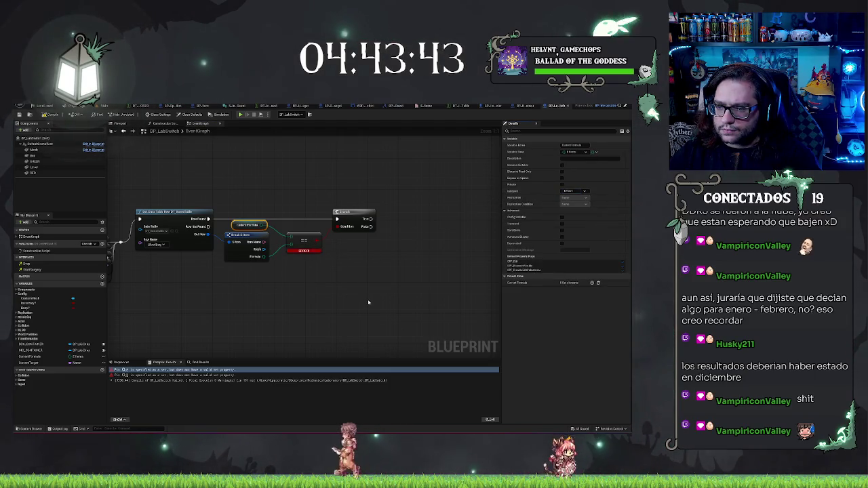
pyautogui.click(339, 281)
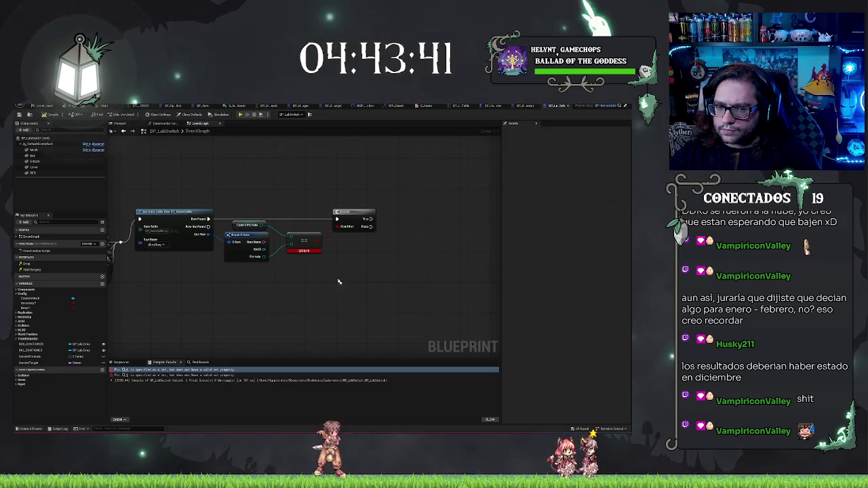
pyautogui.click(244, 398)
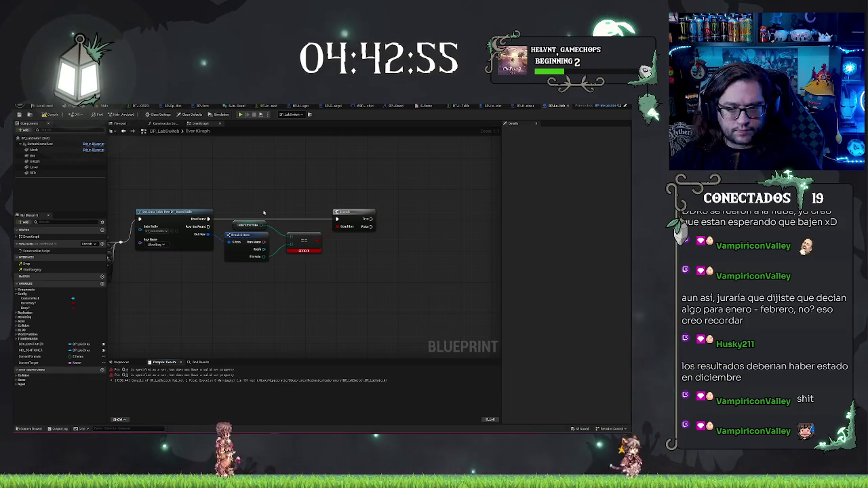
pyautogui.rightClick(292, 234)
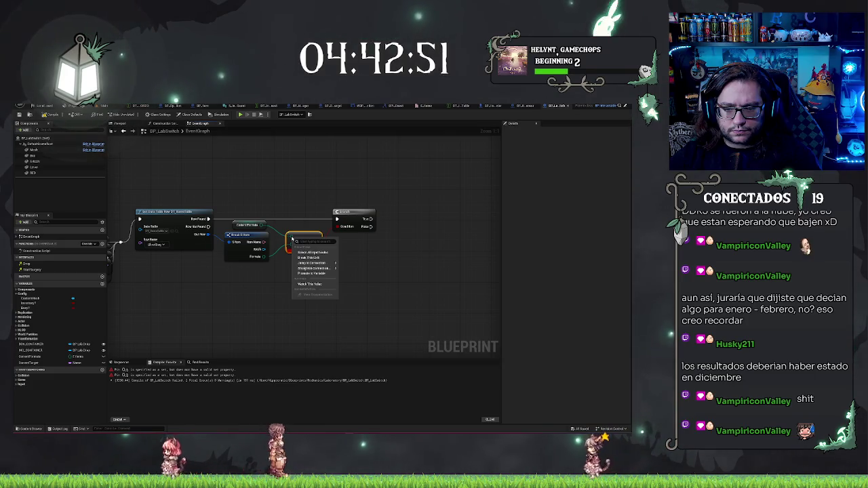
# - Wire the Break node's Formula output into the == comparison node's input
pyautogui.press('Escape')
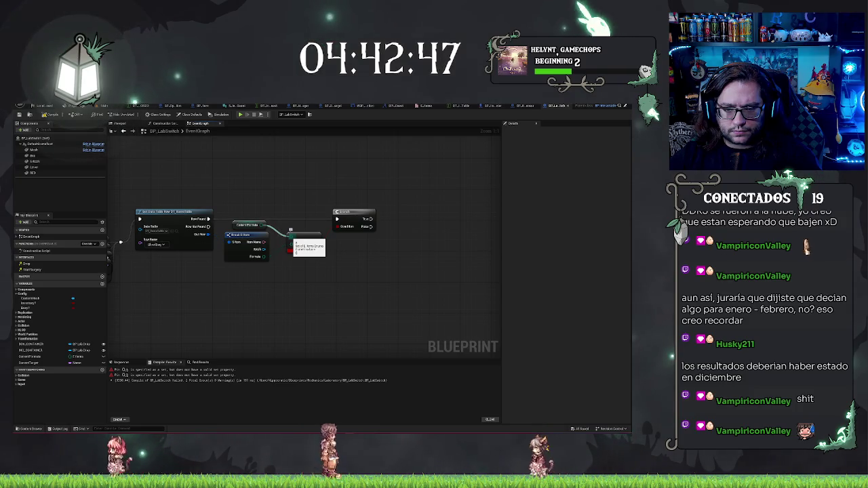
pyautogui.moveTo(265, 257); pyautogui.dragTo(291, 250)
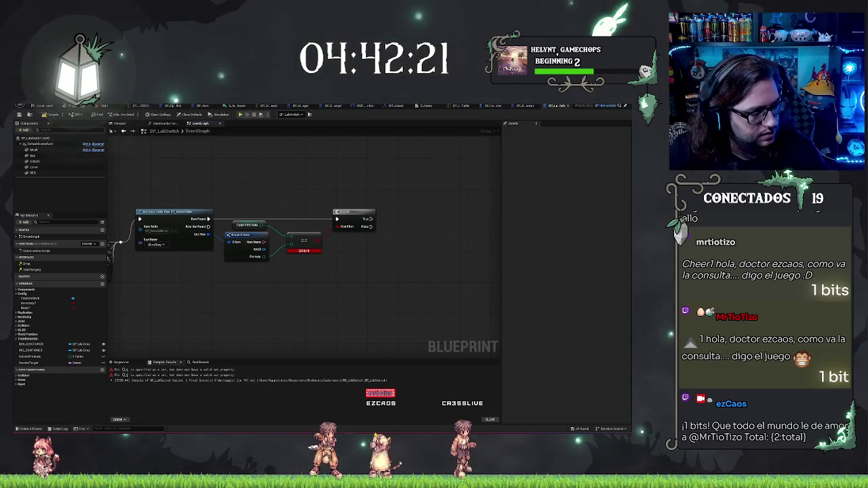
pyautogui.click(208, 370)
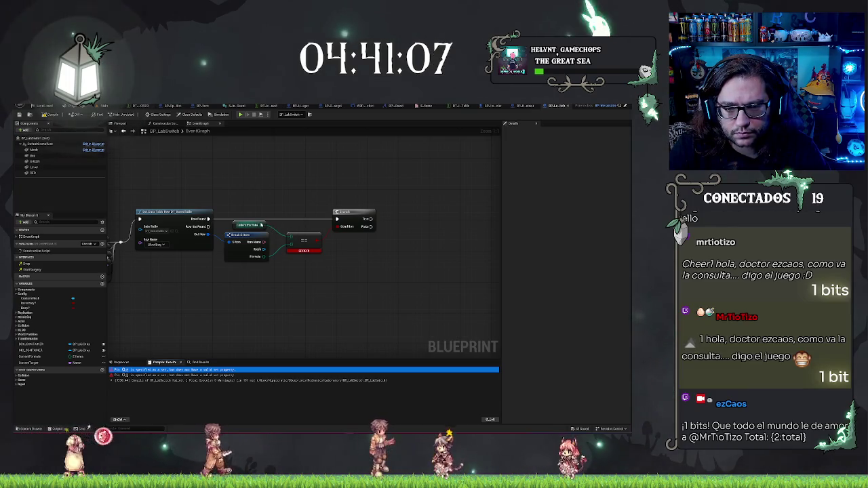
# - Add a Make Set node fed by Current Formula, place it above the comparison, and disconnect it from ==
pyautogui.moveTo(261, 225); pyautogui.dragTo(268, 202)
pyautogui.write('make')
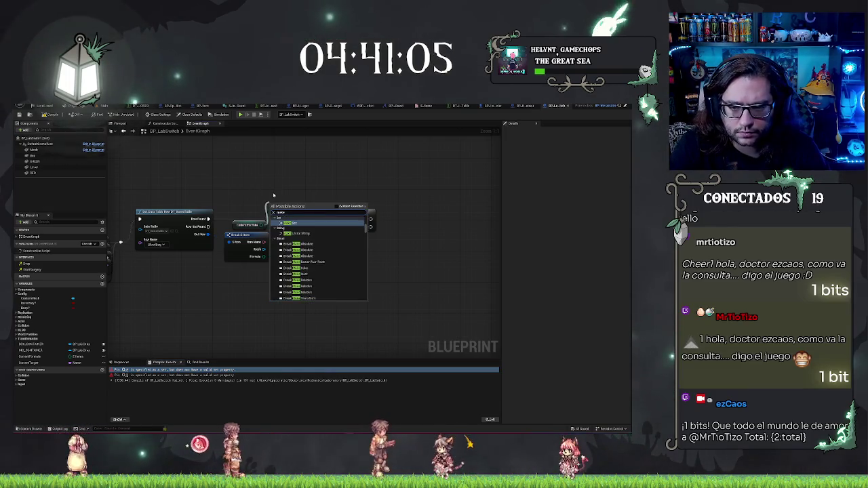
pyautogui.press('Return')
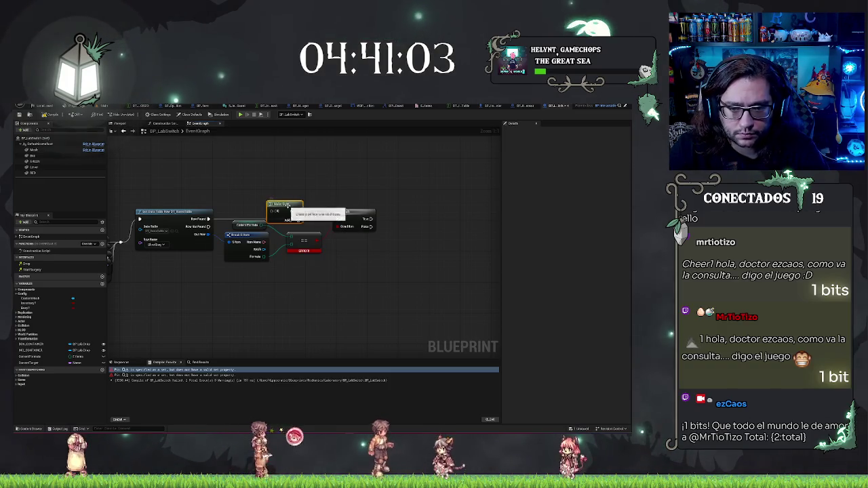
pyautogui.moveTo(288, 205)
pyautogui.mouseDown()
pyautogui.moveTo(300, 194)
pyautogui.moveTo(290, 237)
pyautogui.mouseUp()
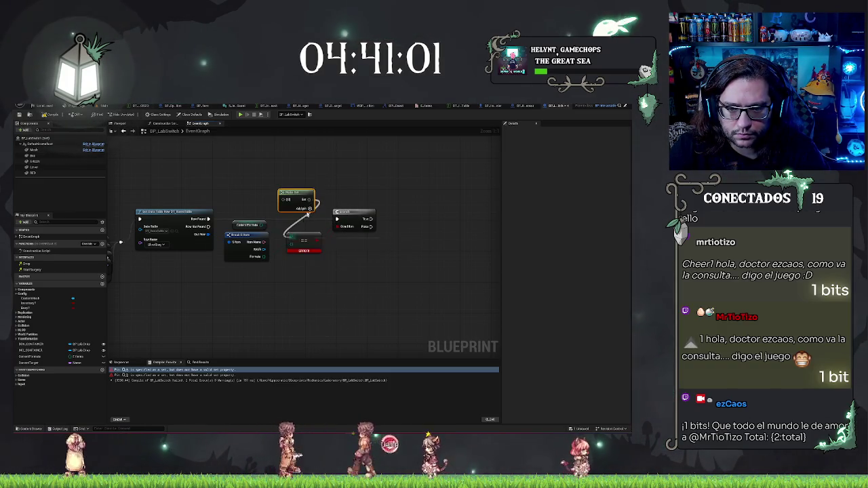
pyautogui.rightClick(290, 235)
pyautogui.click(327, 190)
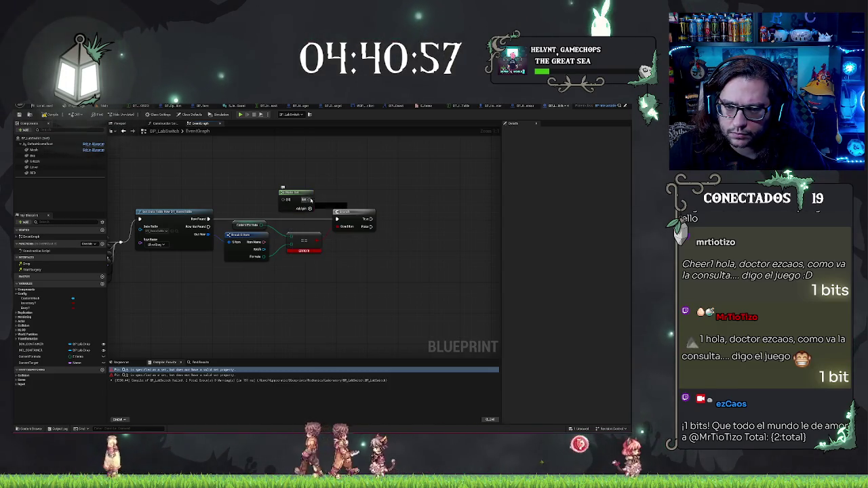
# - Place a trial == node on empty graph space, delete it, and start a wire from Make Set's Set output
pyautogui.moveTo(310, 200); pyautogui.dragTo(290, 243)
pyautogui.press('Escape')
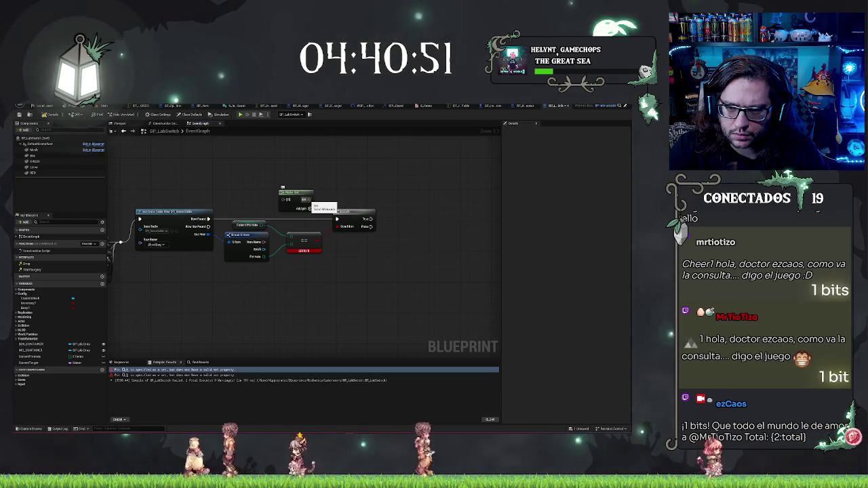
pyautogui.rightClick(358, 181)
pyautogui.write('==')
pyautogui.press('Return')
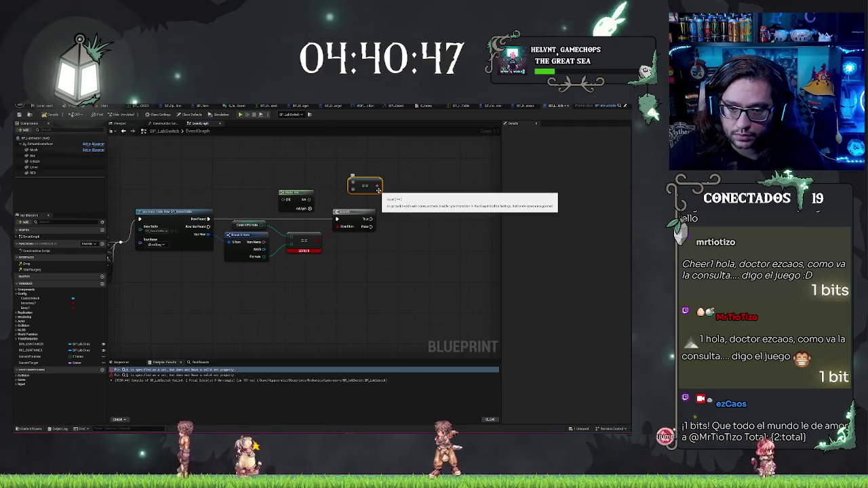
pyautogui.press('Delete')
pyautogui.moveTo(310, 199)
pyautogui.mouseDown()
pyautogui.moveTo(293, 236)
pyautogui.moveTo(329, 243)
pyautogui.moveTo(341, 257)
pyautogui.mouseUp()
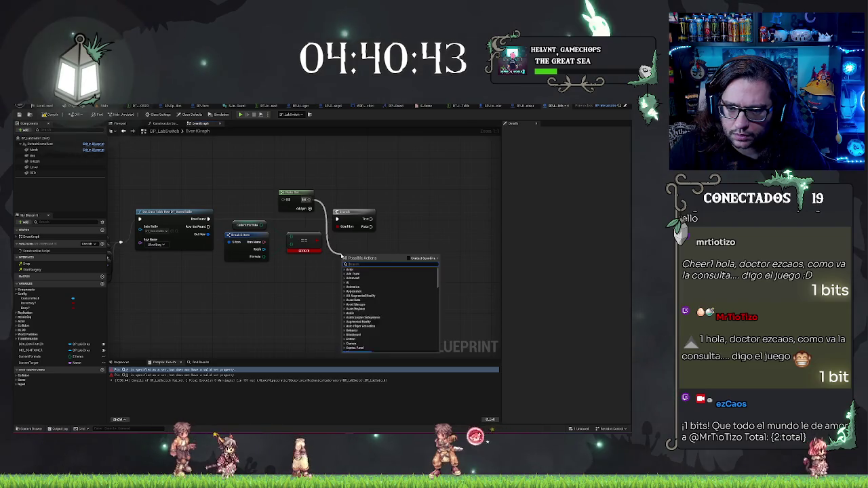
# - Add an Equal (Set) node from Make Set, wire Content Formula into it, and add another Equal node
pyautogui.click(409, 259)
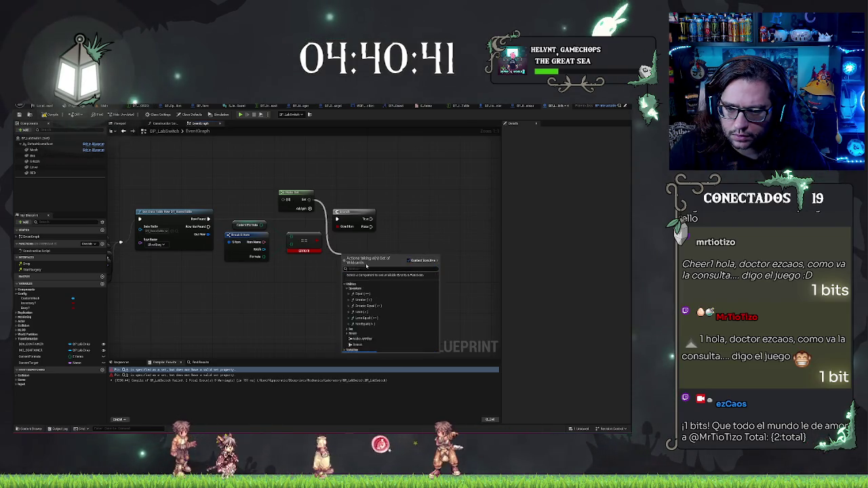
pyautogui.write('equ')
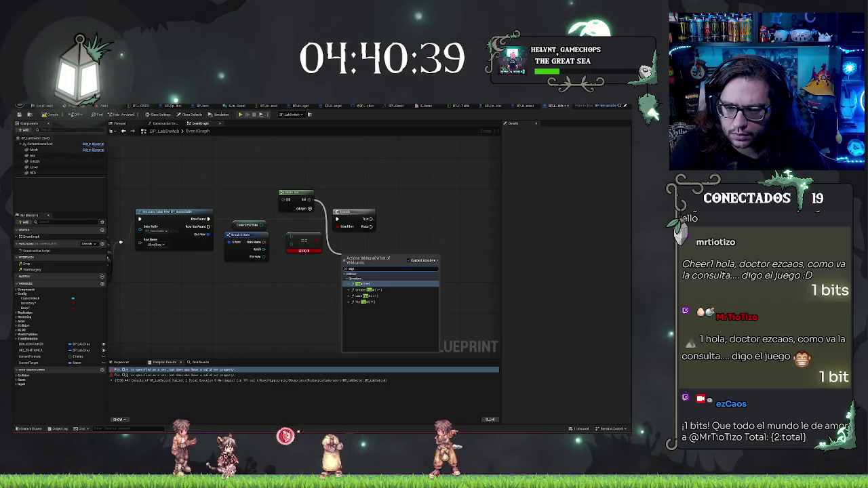
pyautogui.press('Return')
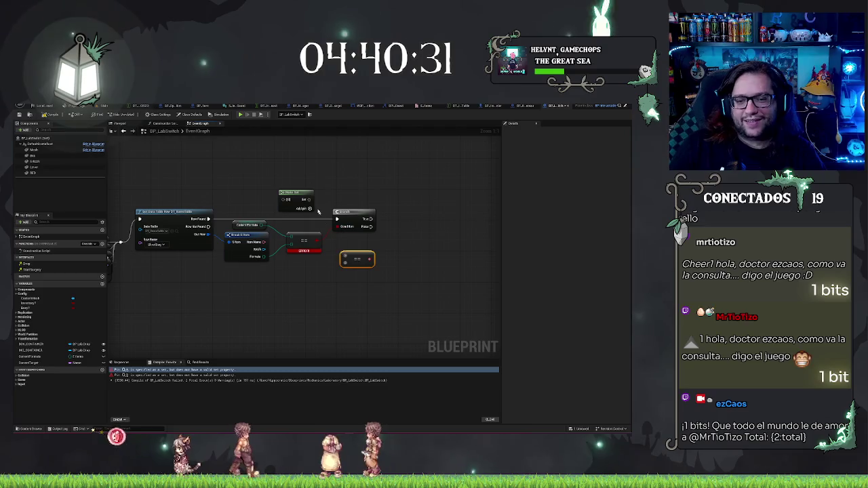
pyautogui.moveTo(264, 225); pyautogui.dragTo(346, 256)
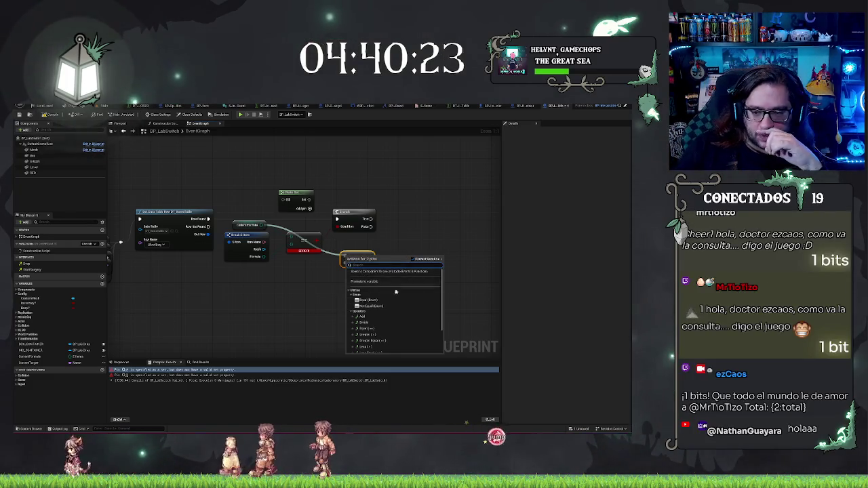
pyautogui.scroll(-2, 379, 306)
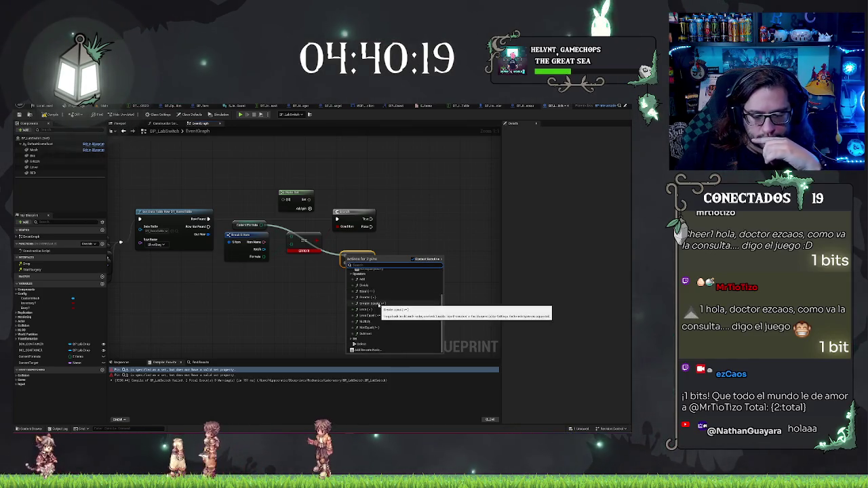
pyautogui.scroll(2, 379, 306)
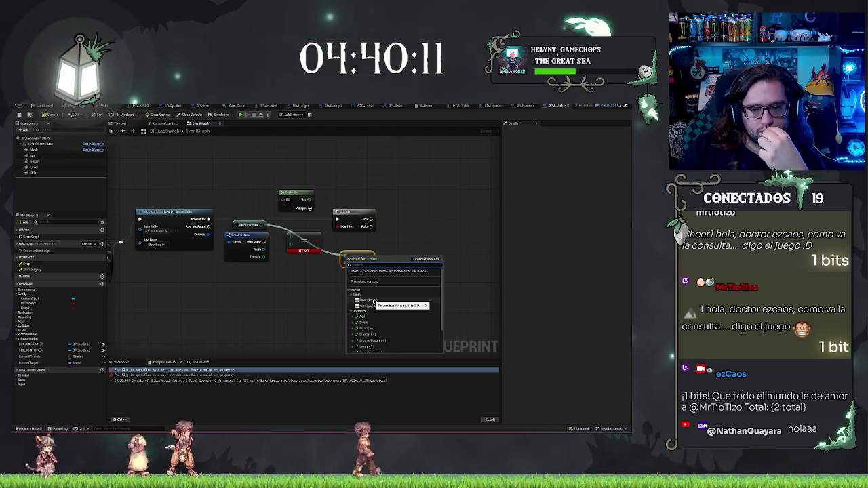
pyautogui.click(374, 301)
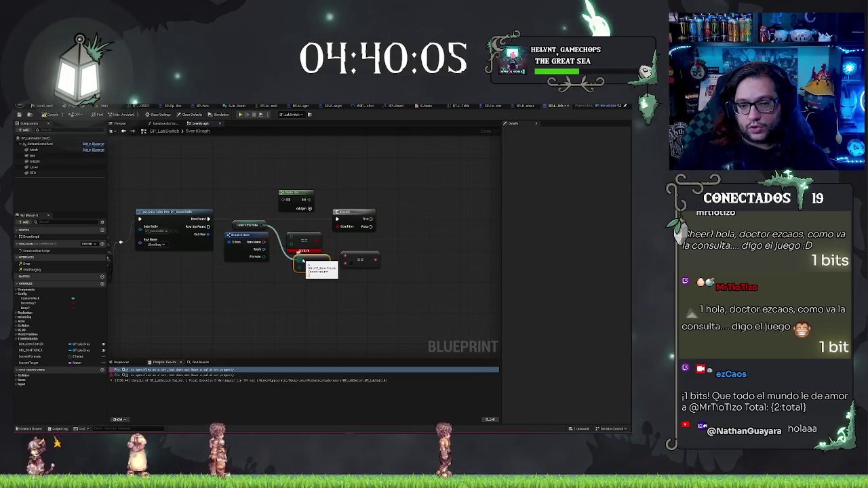
# - Delete the extra Equal node on the right and paste a == node just below the first one
pyautogui.rightClick(300, 262)
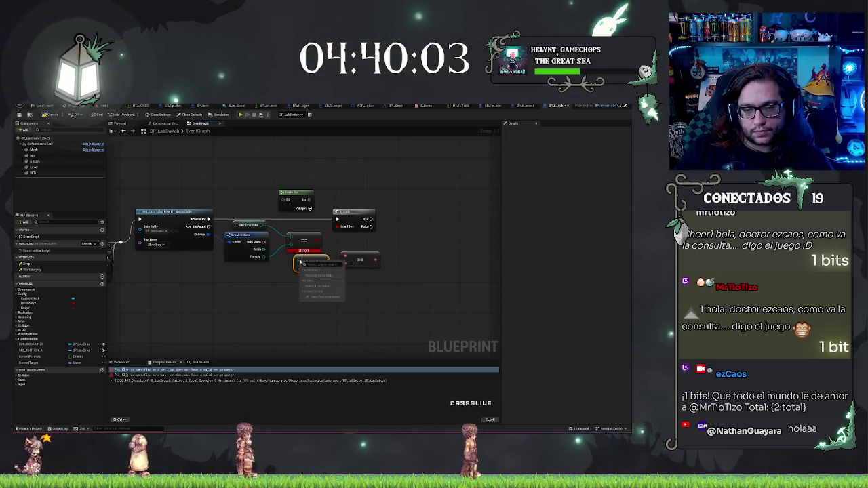
pyautogui.press('Escape')
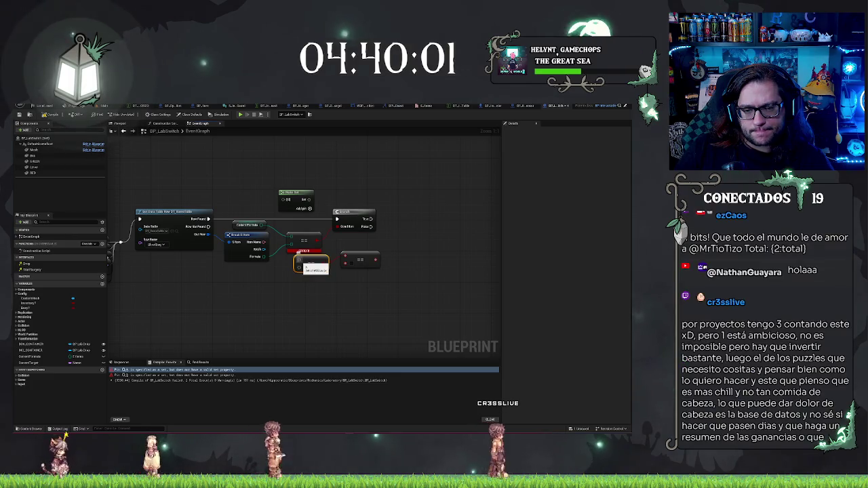
pyautogui.moveTo(299, 256)
pyautogui.mouseDown()
pyautogui.moveTo(273, 232)
pyautogui.moveTo(265, 242)
pyautogui.mouseUp()
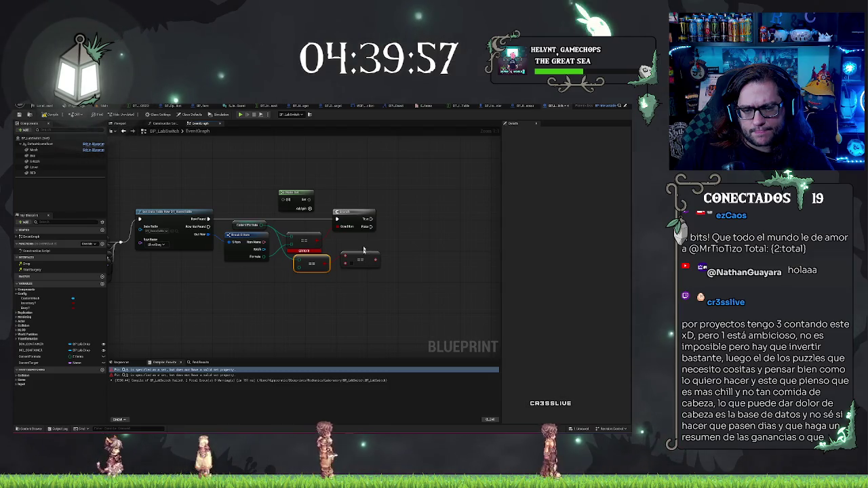
pyautogui.click(362, 256)
pyautogui.press('Delete')
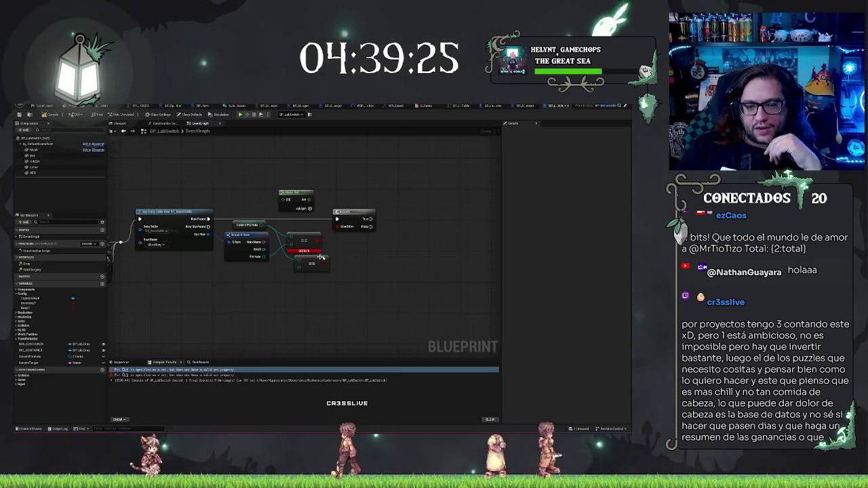
pyautogui.hotkey('ctrl', 'v')
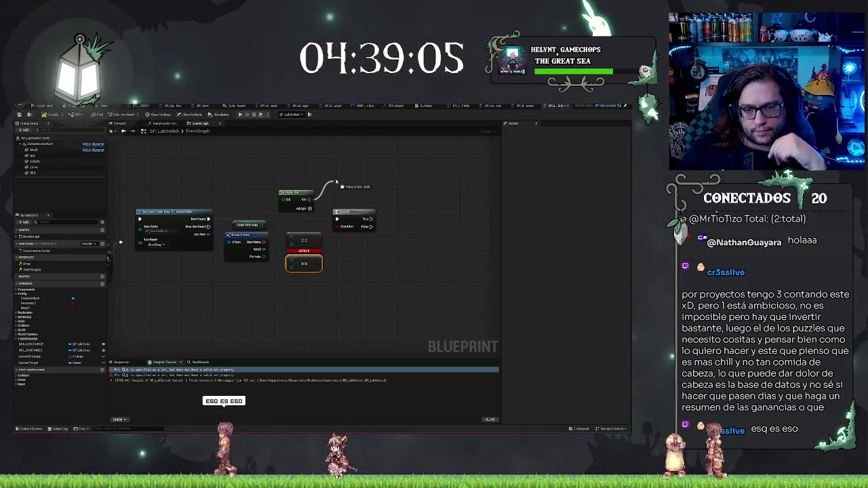
pyautogui.moveTo(309, 199); pyautogui.dragTo(338, 183)
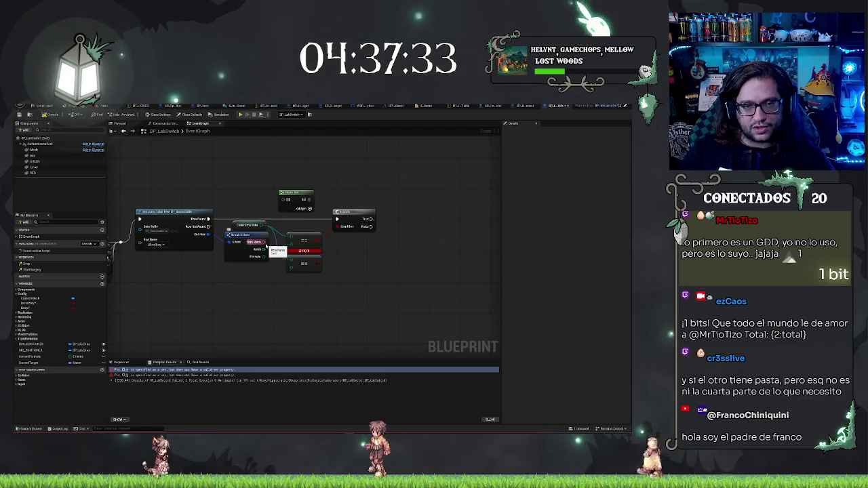